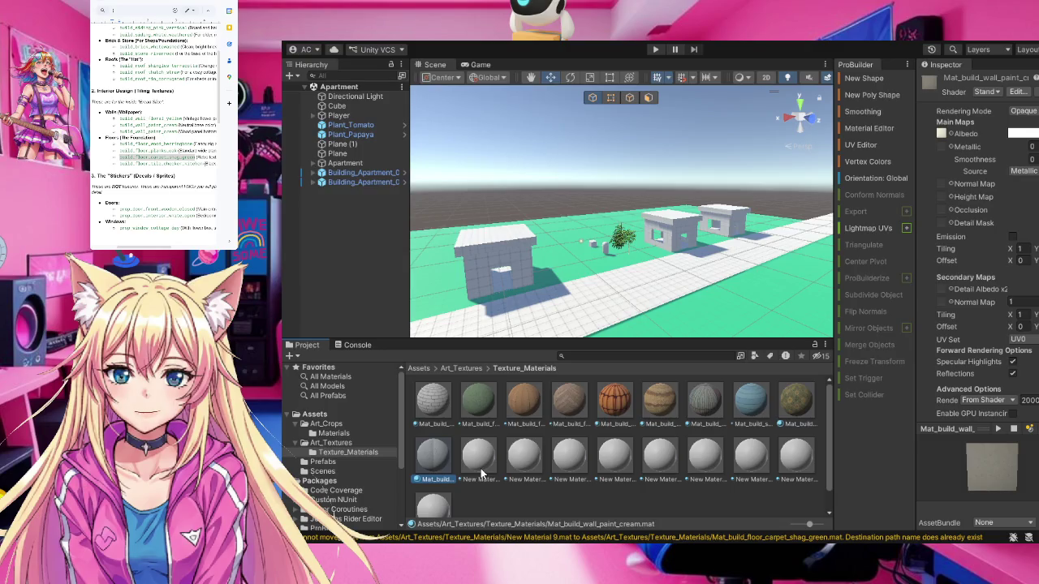
# Try renaming New Material 9 to the shag green carpet material name
pyautogui.click(480, 461)
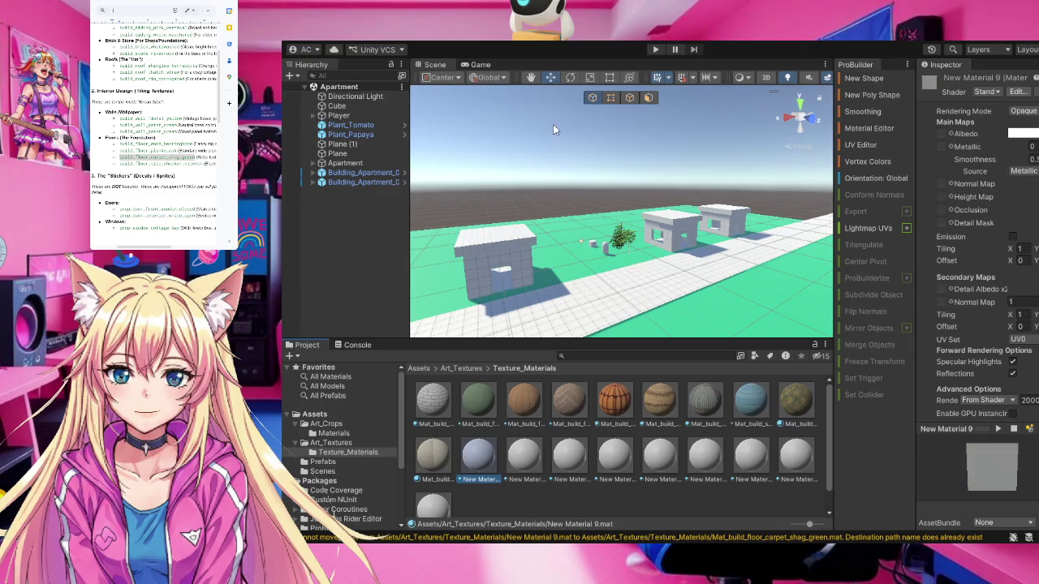
pyautogui.press('F2')
pyautogui.write('Ma')
pyautogui.hotkey('ctrl', 'v')
pyautogui.press('Return')
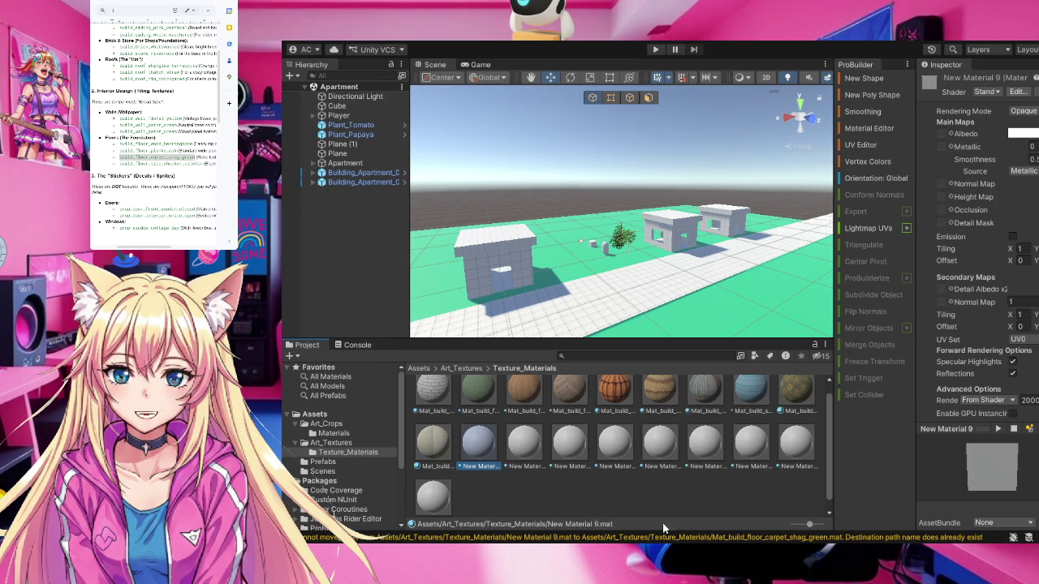
pyautogui.scroll(-1, 657, 482)
pyautogui.scroll(2, 591, 481)
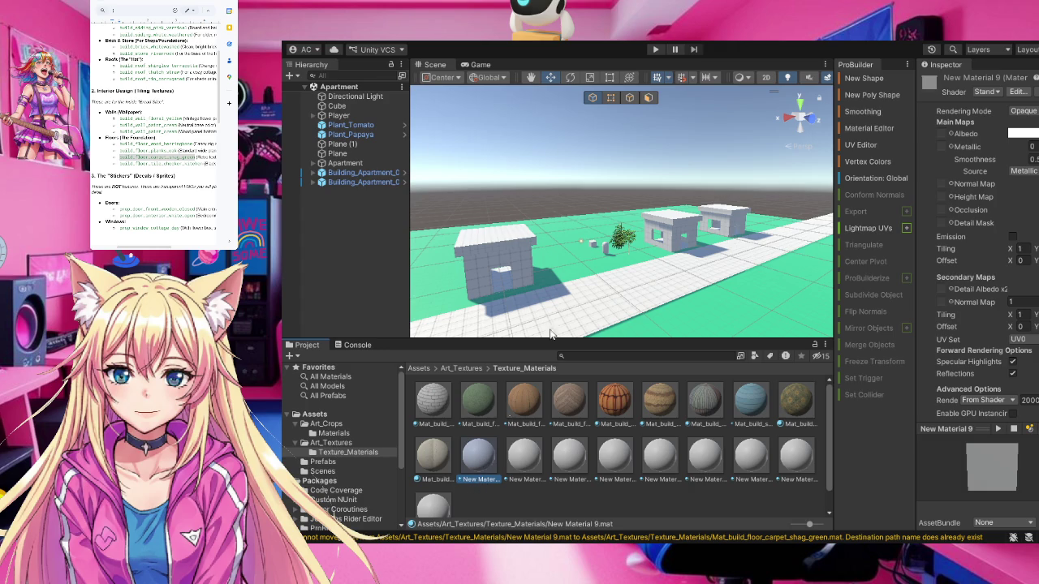
# Retry the rename of New Material 9, then delete it
pyautogui.press('F2')
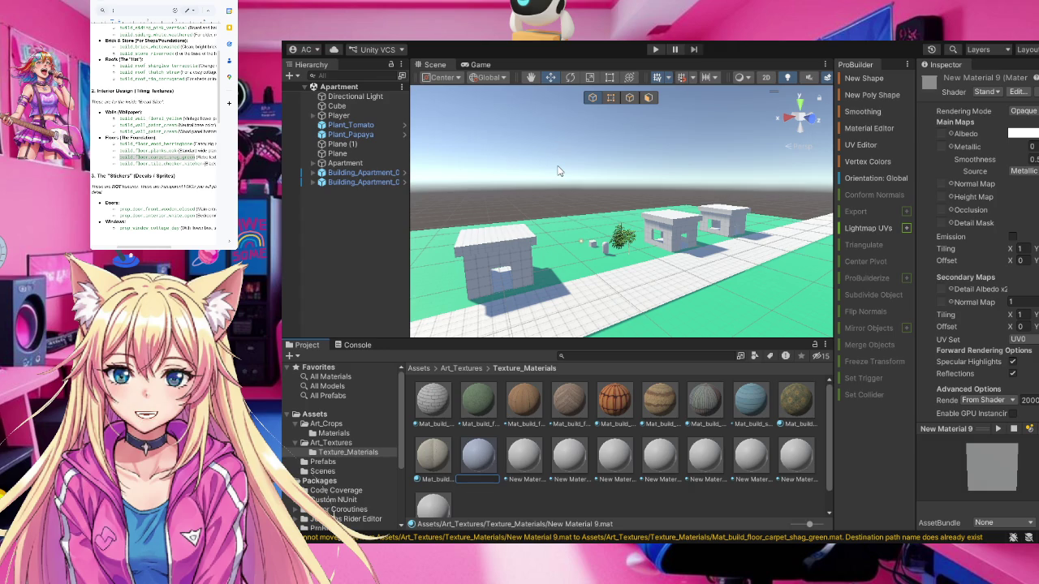
pyautogui.write('MA')
pyautogui.press('Return')
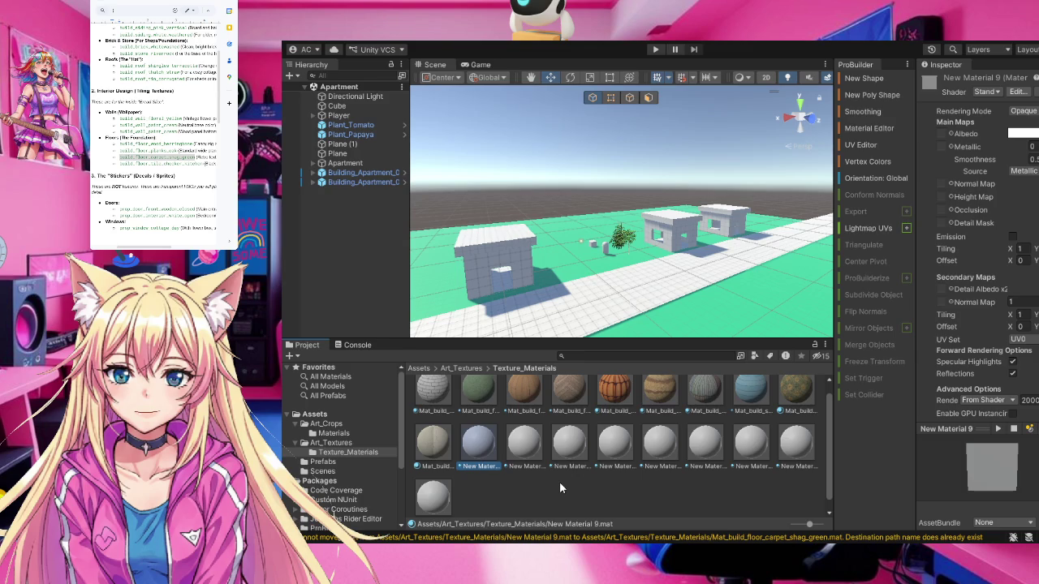
pyautogui.scroll(-1, 559, 481)
pyautogui.scroll(2, 560, 487)
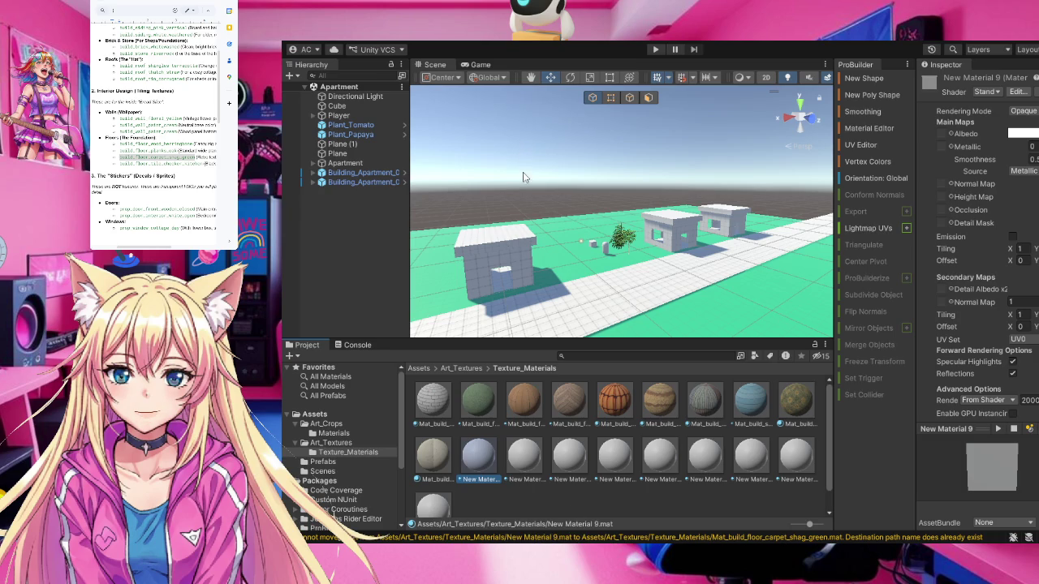
pyautogui.press('Delete')
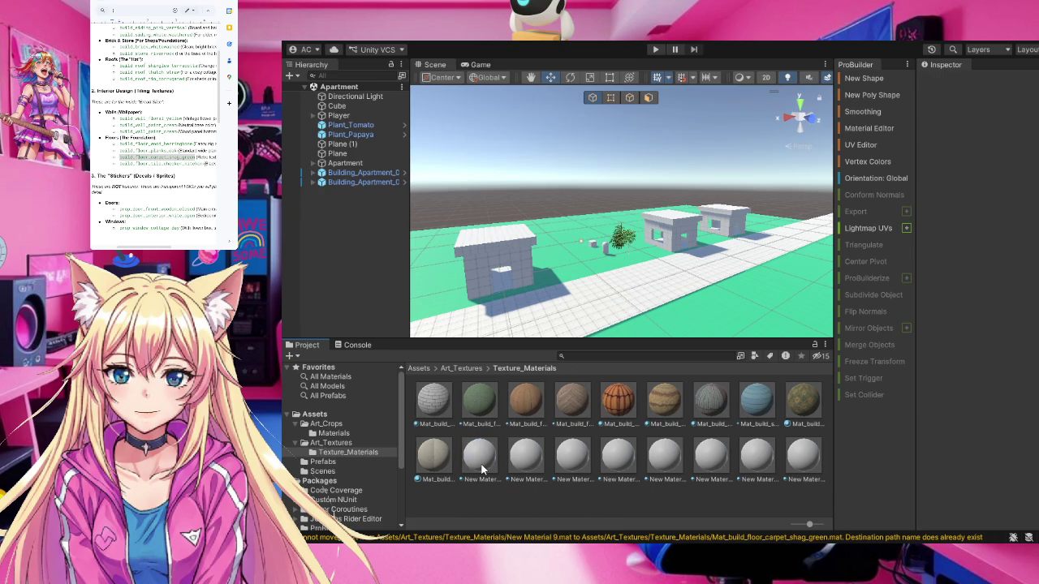
# Attempt to rename New Material 10 and read the resulting name-conflict warnings in the Console
pyautogui.click(482, 484)
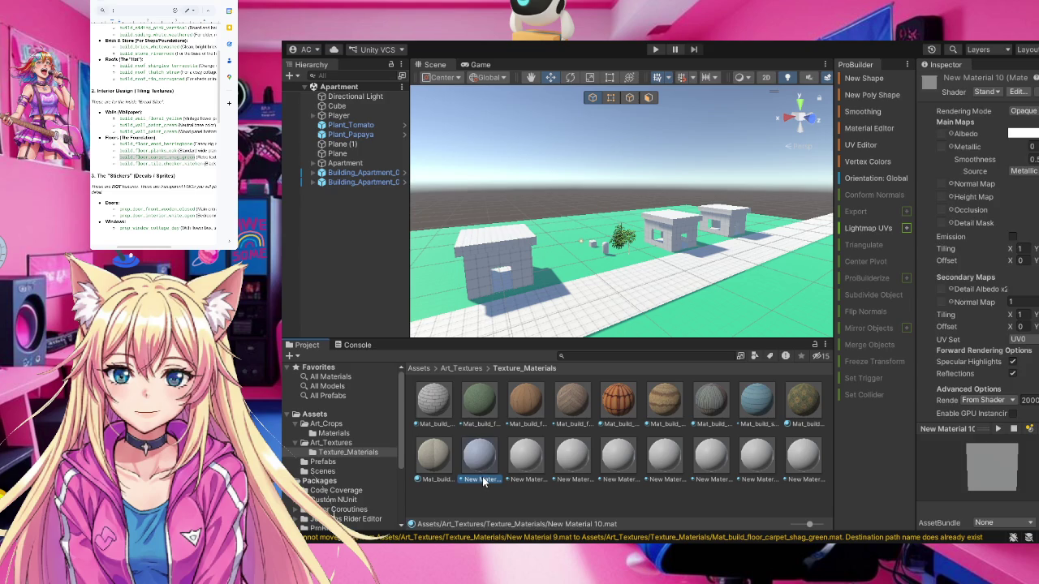
pyautogui.press('F2')
pyautogui.write('t_shag_green')
pyautogui.press('Return')
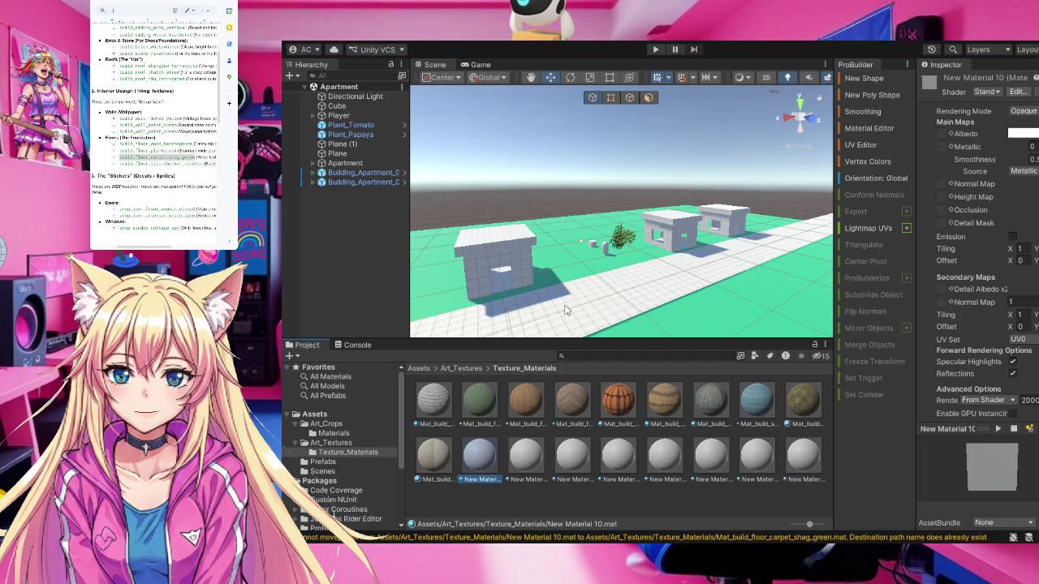
pyautogui.click(357, 346)
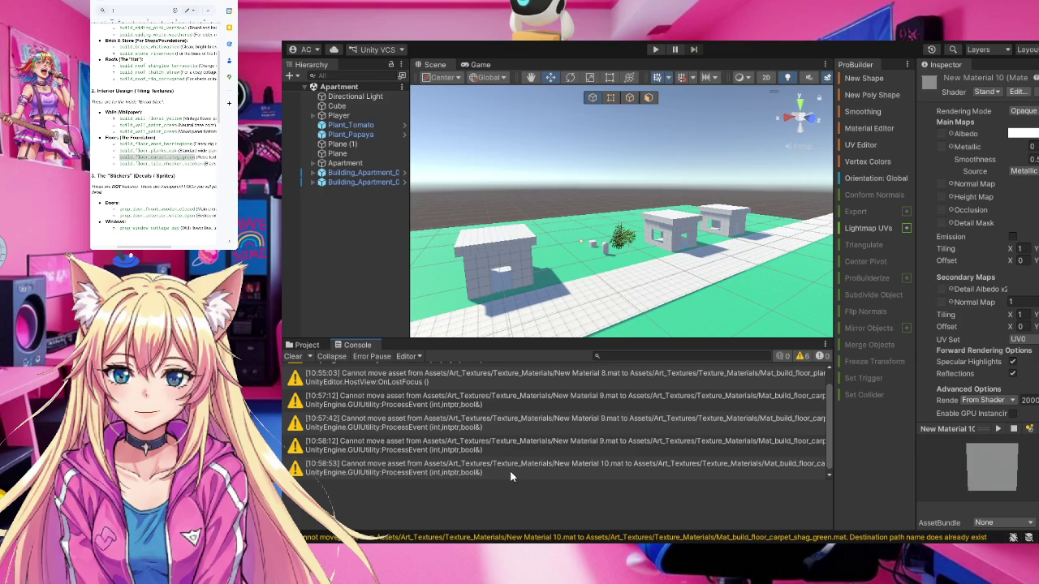
# Switch from the Console back to the Project view of Texture_Materials
pyautogui.scroll(1, 510, 475)
pyautogui.scroll(-1, 511, 470)
pyautogui.scroll(1, 513, 461)
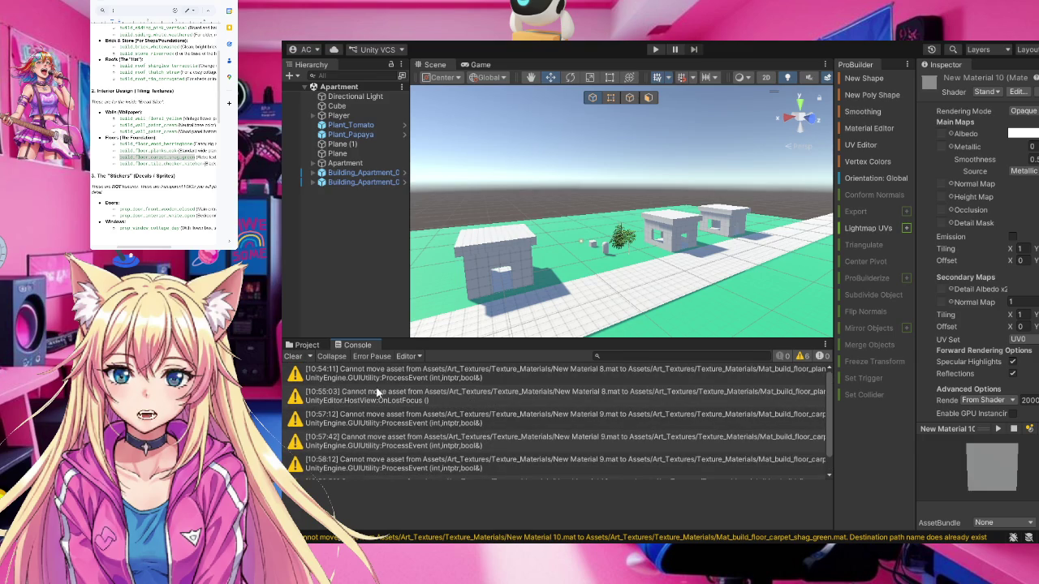
pyautogui.click(309, 346)
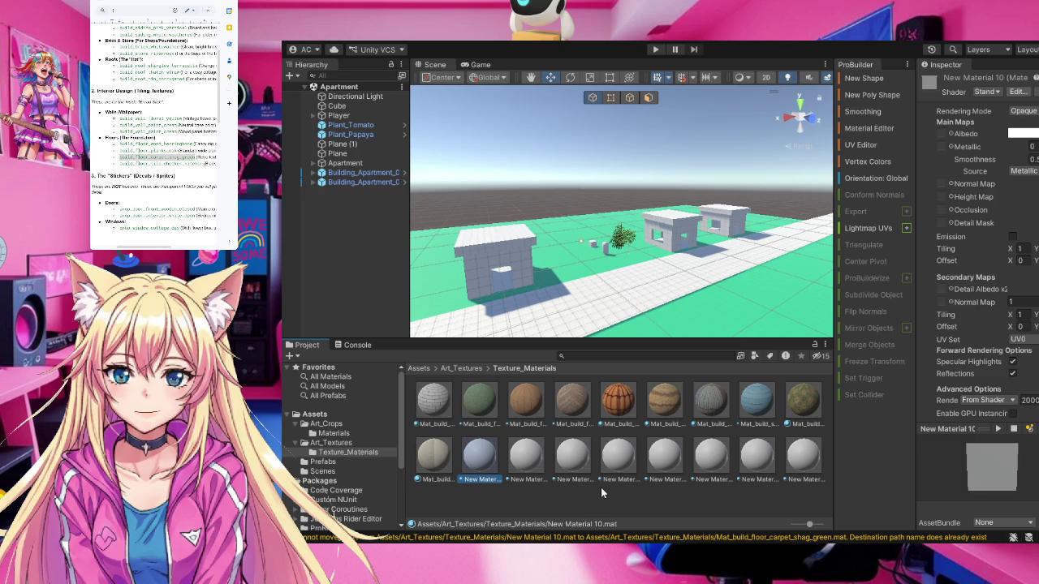
# Delete the placeholders New Material 10, 11 and 12
pyautogui.click(489, 486)
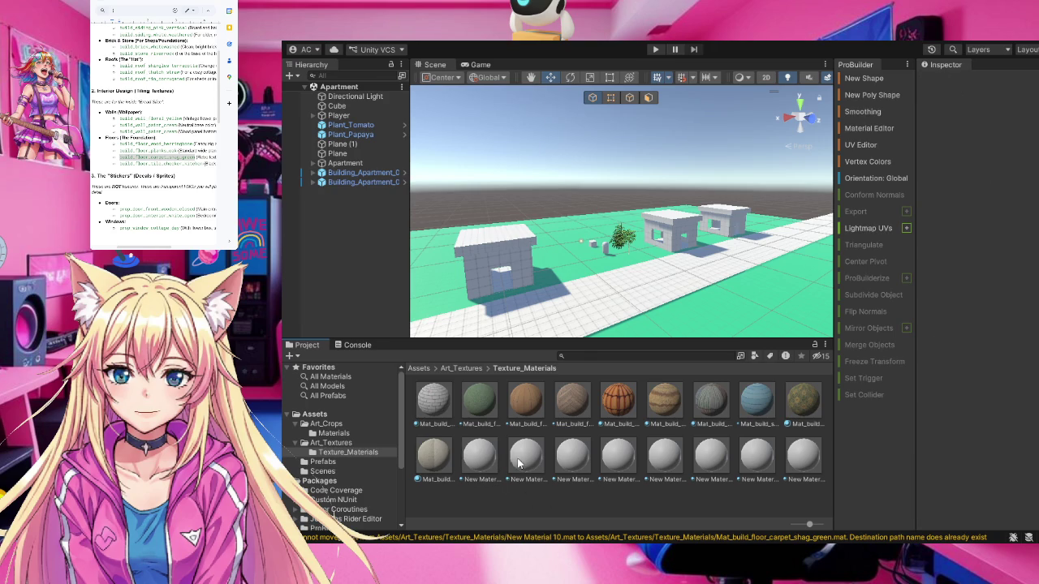
pyautogui.click(494, 474)
pyautogui.click(488, 492)
pyautogui.click(479, 462)
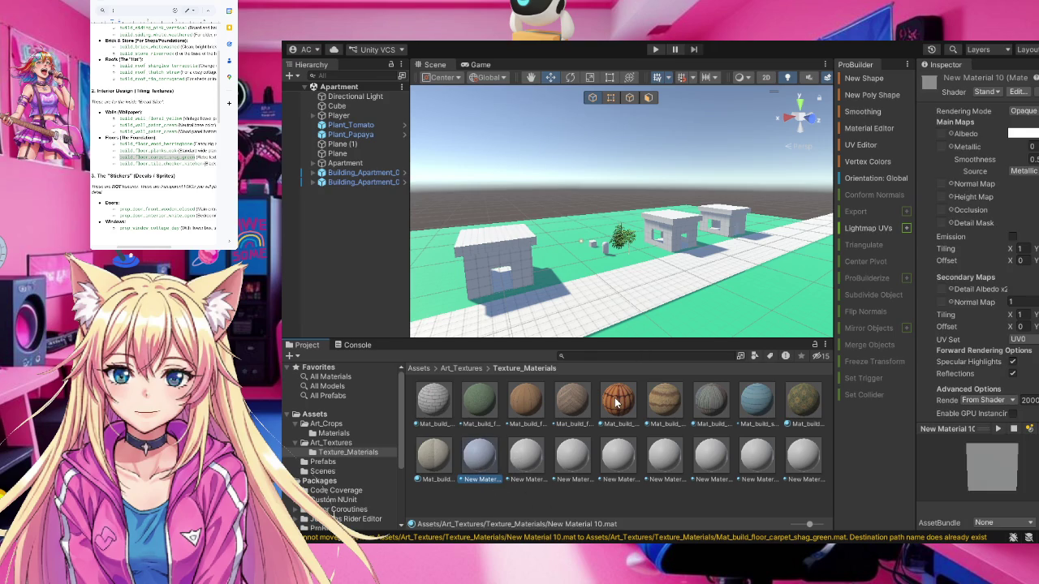
pyautogui.press('Delete')
pyautogui.click(479, 457)
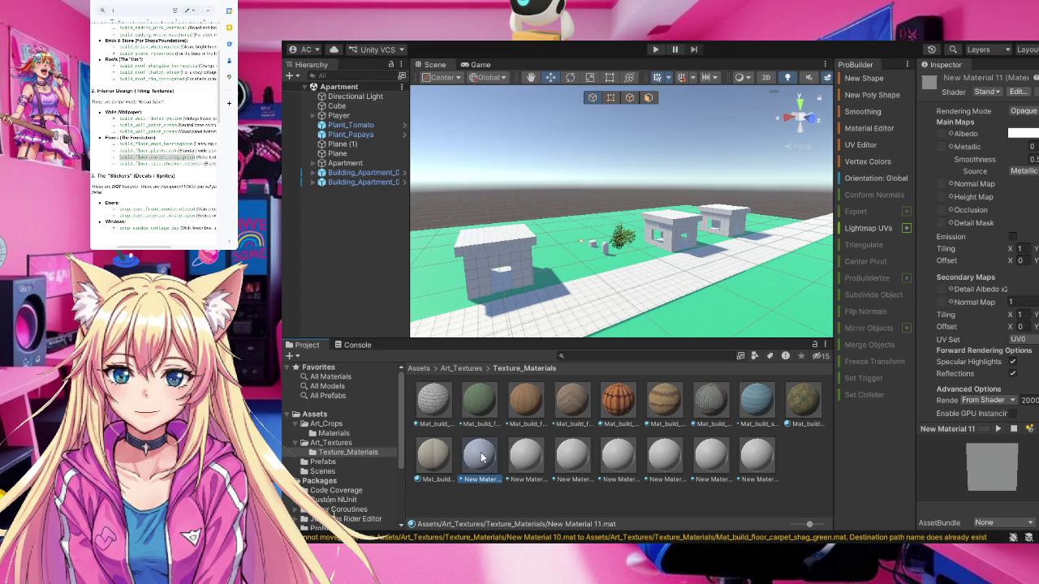
pyautogui.press('Delete')
pyautogui.click(485, 460)
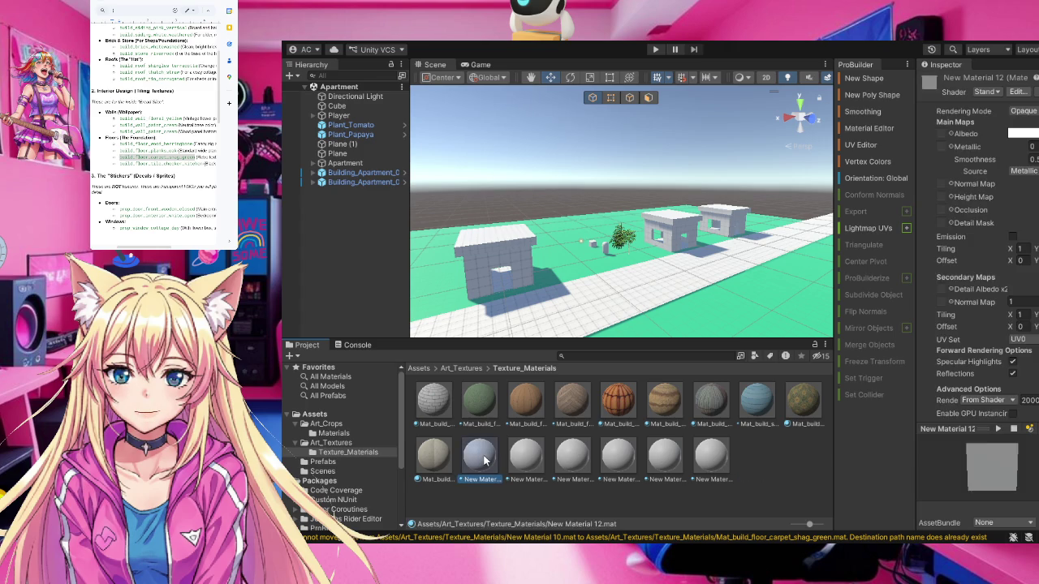
pyautogui.press('Delete')
# Delete the remaining placeholders through New Material 17 and create a new material
pyautogui.click(484, 460)
pyautogui.press('Delete')
pyautogui.click(484, 461)
pyautogui.press('Delete')
pyautogui.click(485, 460)
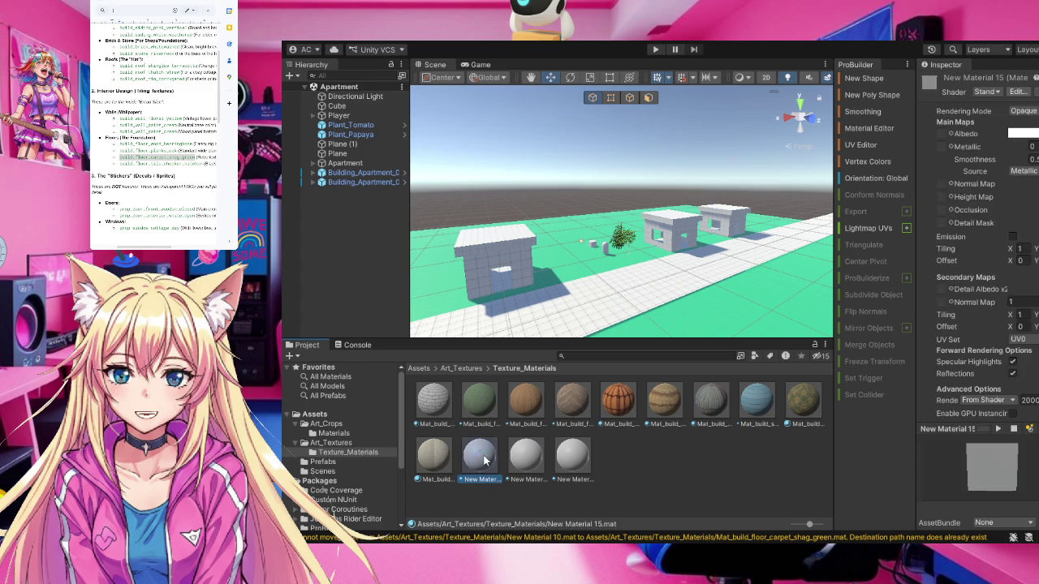
pyautogui.press('Delete')
pyautogui.click(485, 460)
pyautogui.press('Delete')
pyautogui.click(485, 460)
pyautogui.click(484, 460)
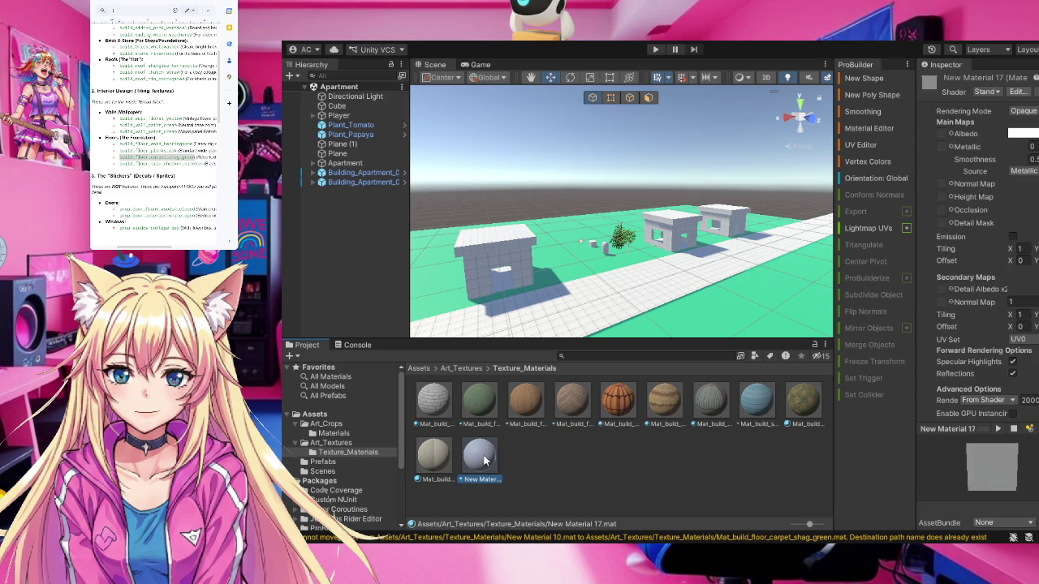
pyautogui.press('Delete')
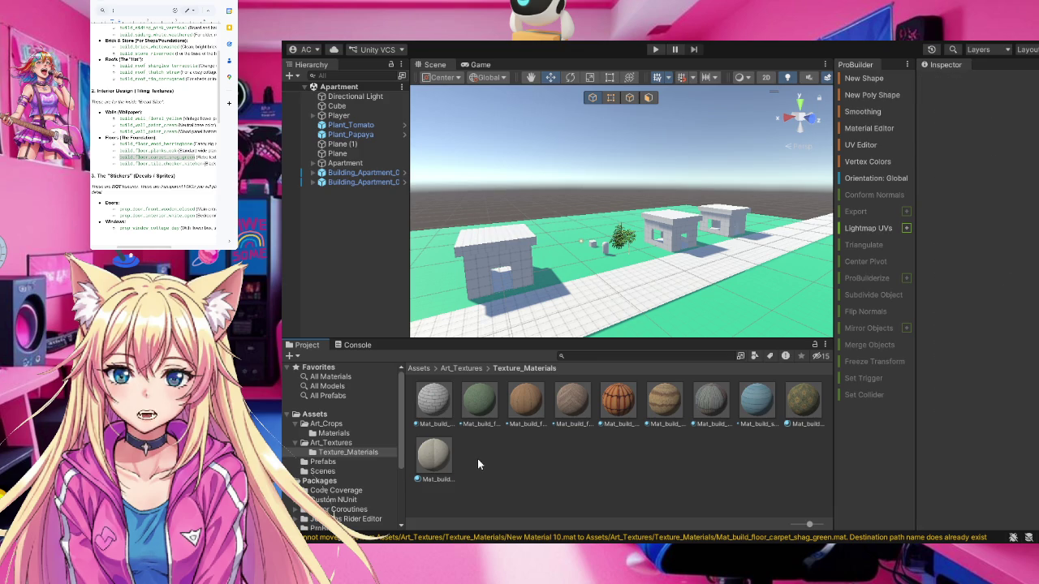
pyautogui.click(477, 459)
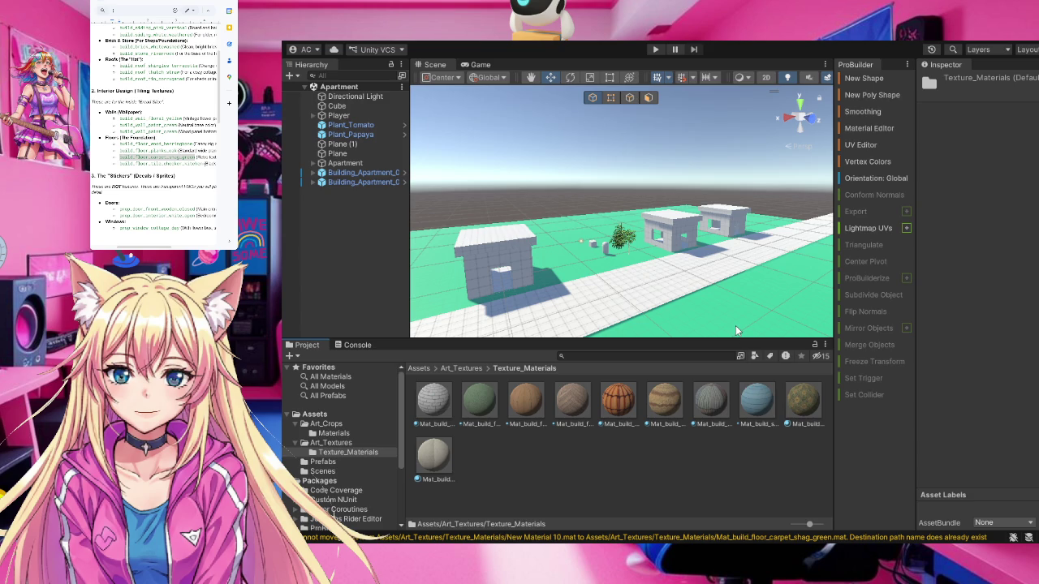
pyautogui.hotkey('ctrl', 'shift', 'm')
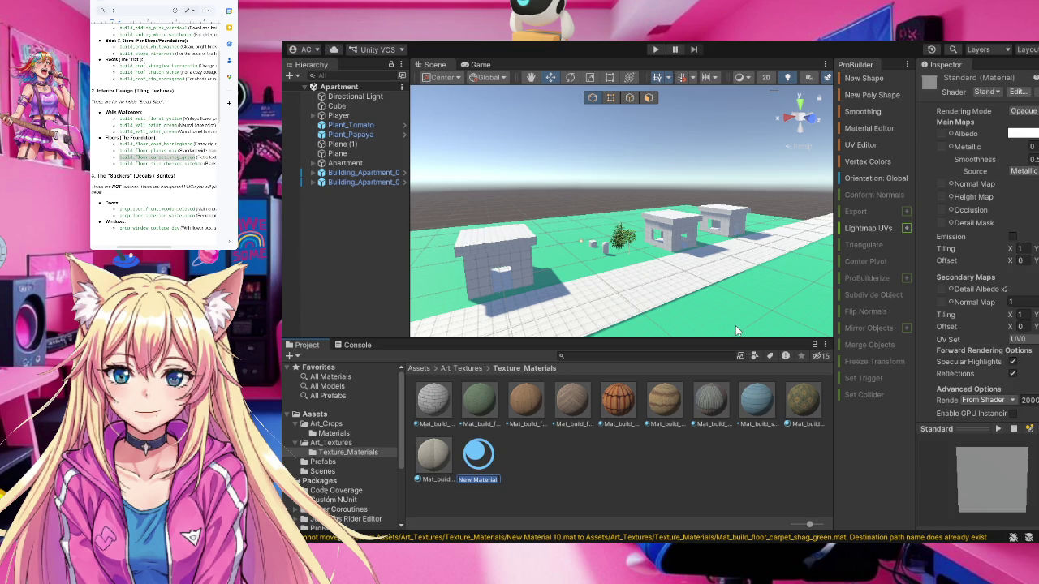
# Name the new material with the pasted shag green carpet material name
pyautogui.write('Mat_')
pyautogui.write('build_floor_carpet_shag_green')
pyautogui.press('Return')
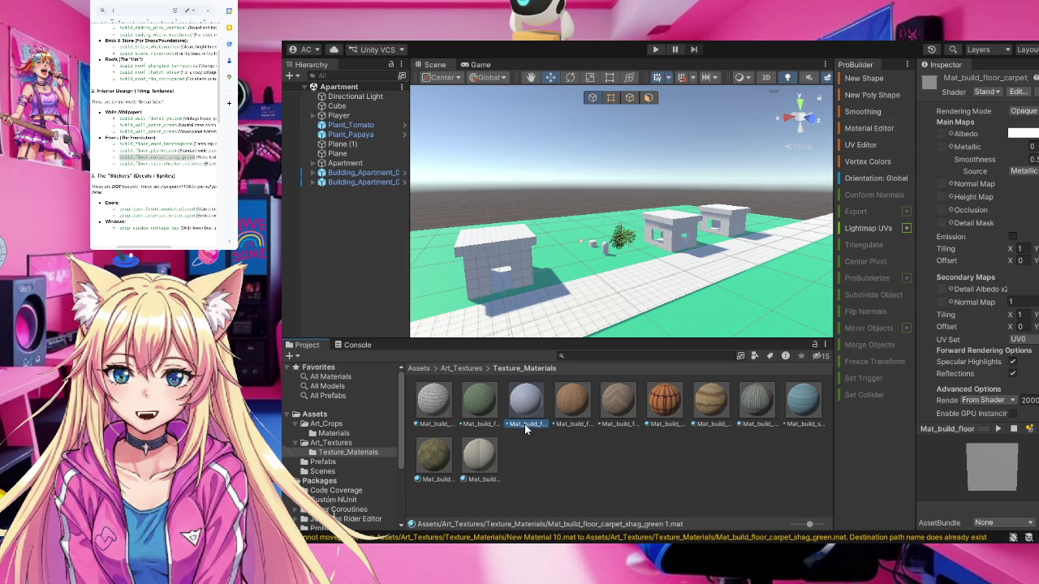
# Copy the floor tile checker name from the notes and rename the material Mat_build_floor_tile_checker_kitchen
pyautogui.moveTo(203, 164); pyautogui.dragTo(119, 164)
pyautogui.hotkey('ctrl', 'c')
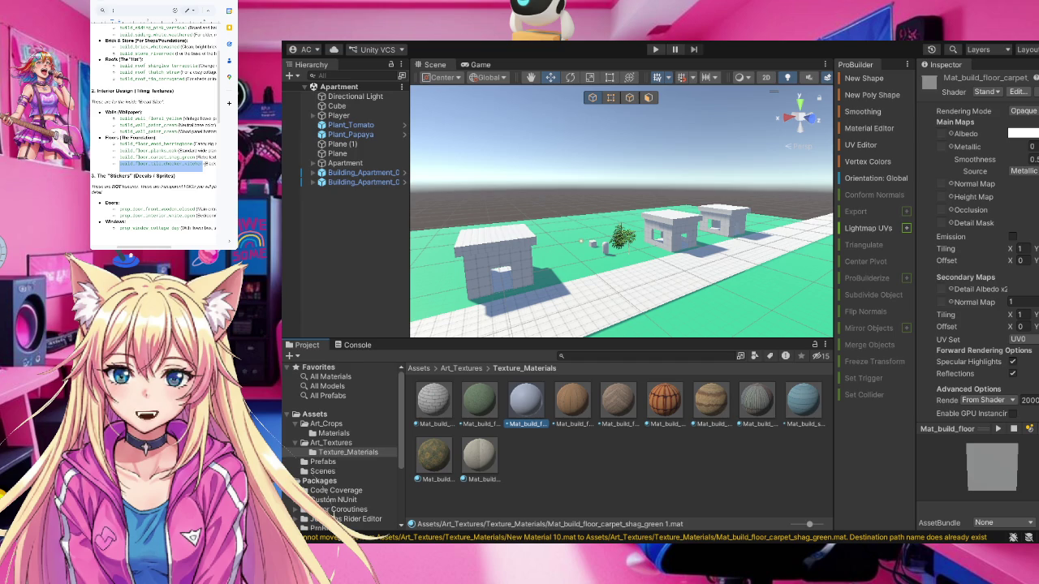
pyautogui.click(529, 424)
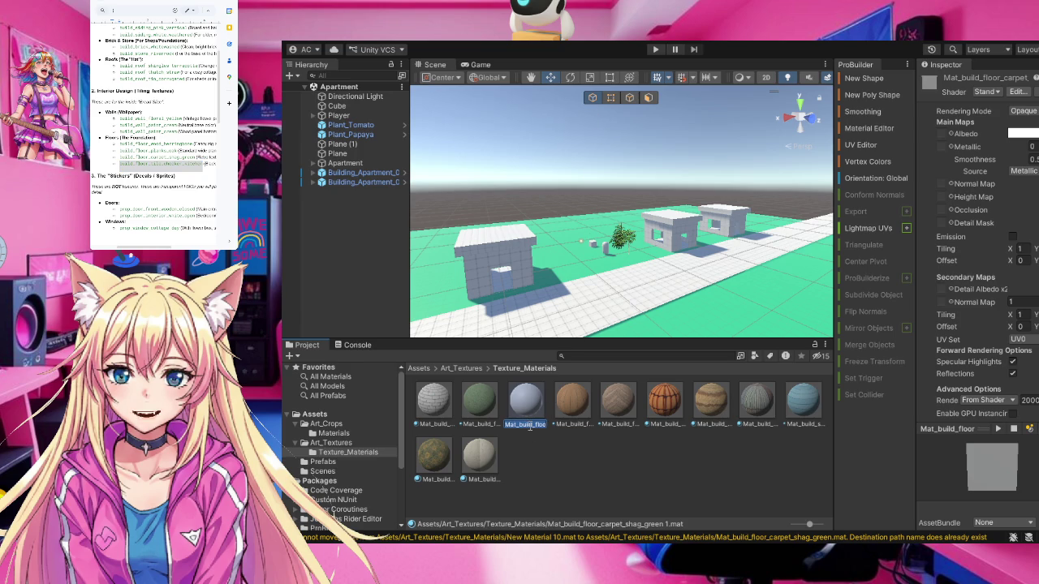
pyautogui.write('Mat_')
pyautogui.hotkey('ctrl', 'v')
pyautogui.press('Return')
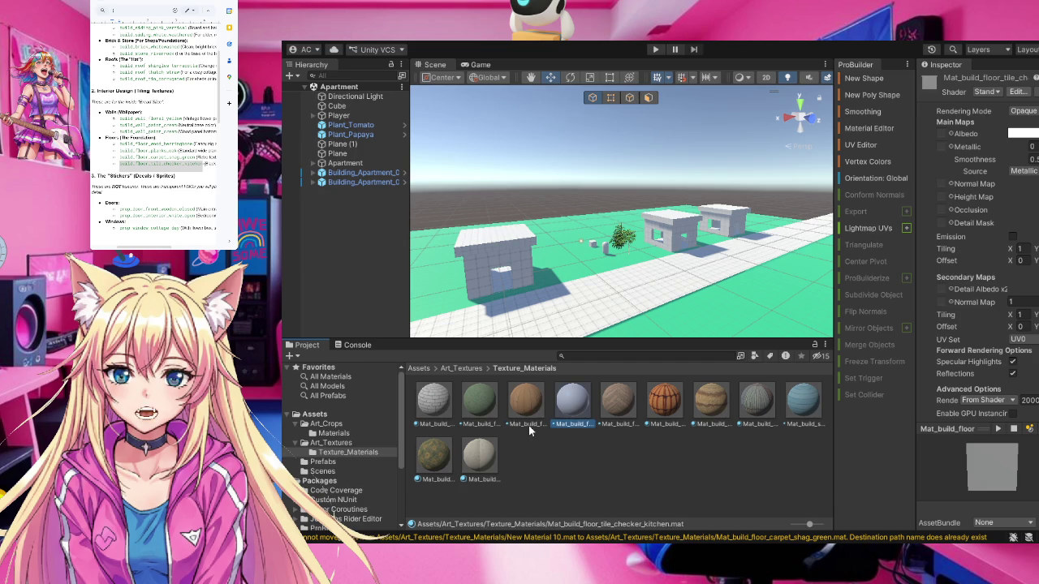
# Assign the checker floor texture as the kitchen material's albedo and set Smoothness to 0
pyautogui.click(342, 443)
pyautogui.click(623, 412)
pyautogui.moveTo(624, 413)
pyautogui.mouseDown()
pyautogui.moveTo(966, 194)
pyautogui.moveTo(980, 145)
pyautogui.mouseUp()
pyautogui.moveTo(948, 131); pyautogui.dragTo(944, 129)
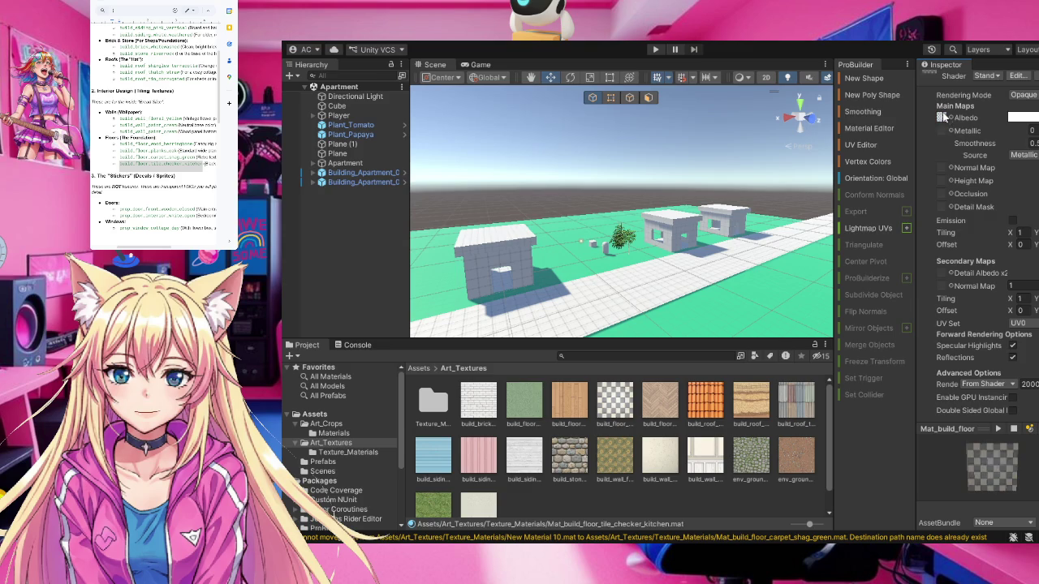
pyautogui.write('0')
# Return to Texture_Materials and add a fresh New Material there
pyautogui.click(653, 504)
pyautogui.click(339, 452)
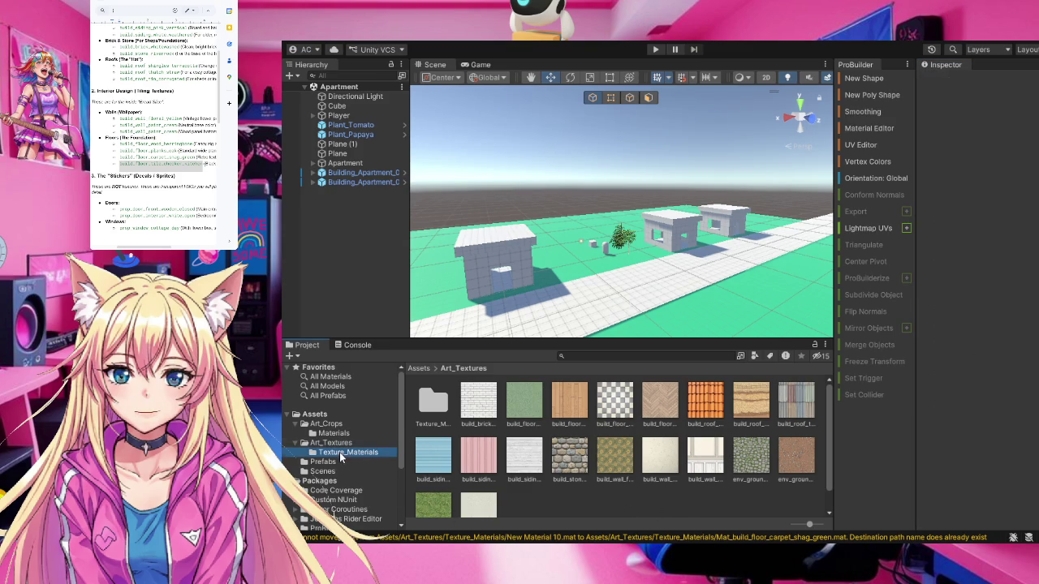
pyautogui.click(558, 478)
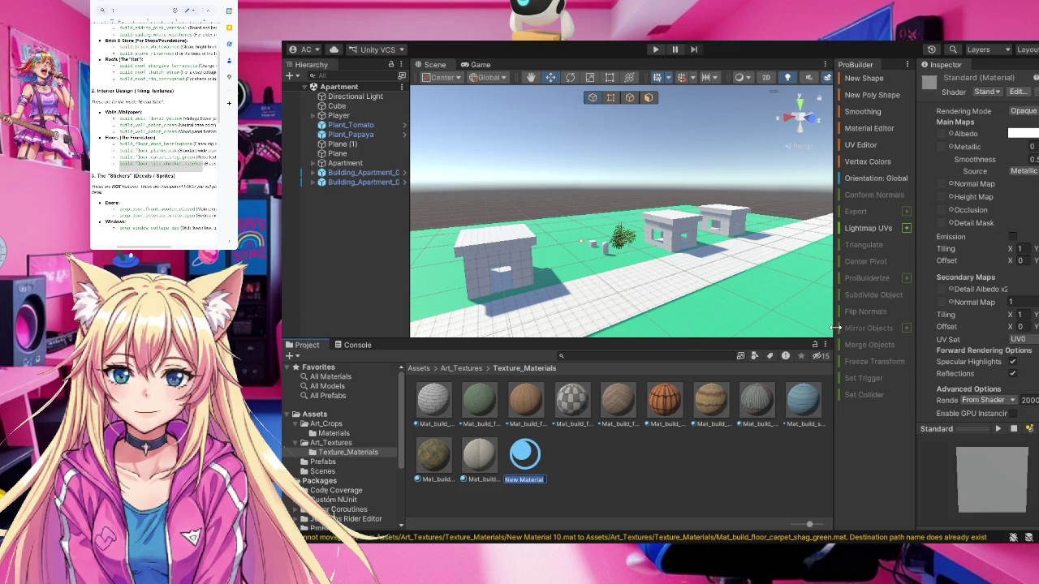
# Name the new material Mat_ and return to Texture_Materials with nothing selected
pyautogui.write('Mat')
pyautogui.write('_')
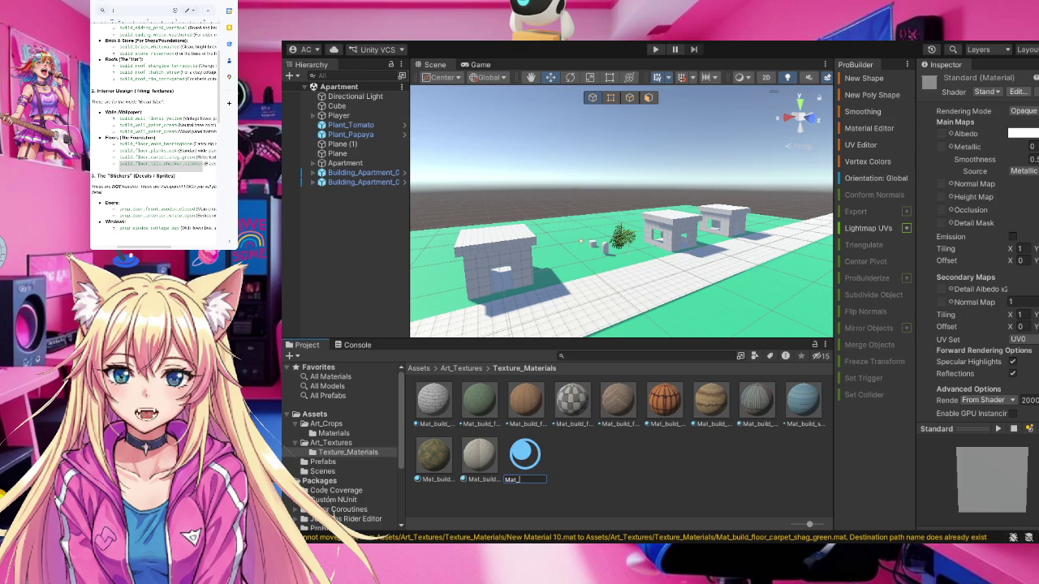
pyautogui.scroll(-3, 163, 130)
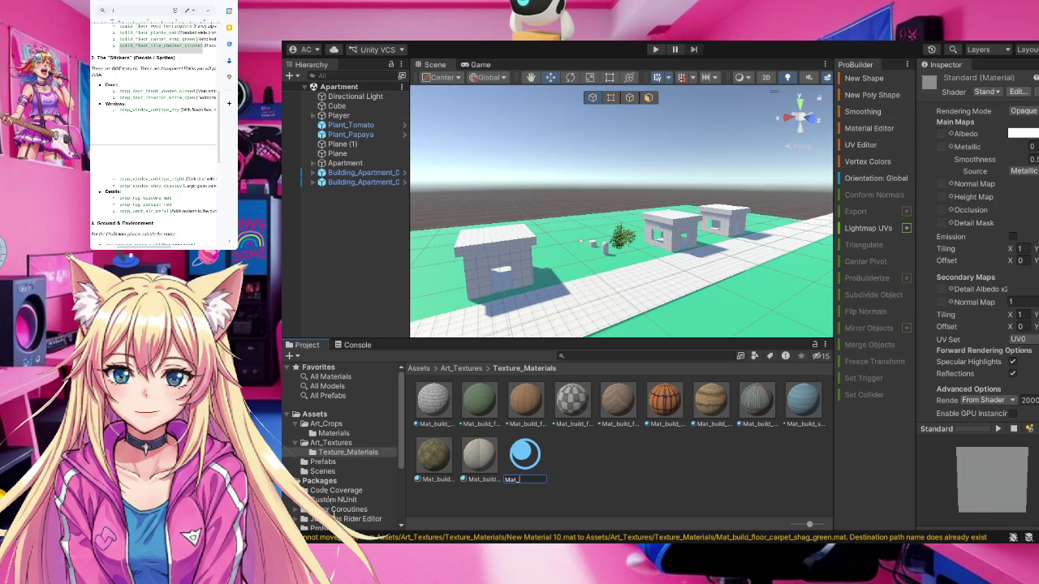
pyautogui.scroll(-3, 154, 129)
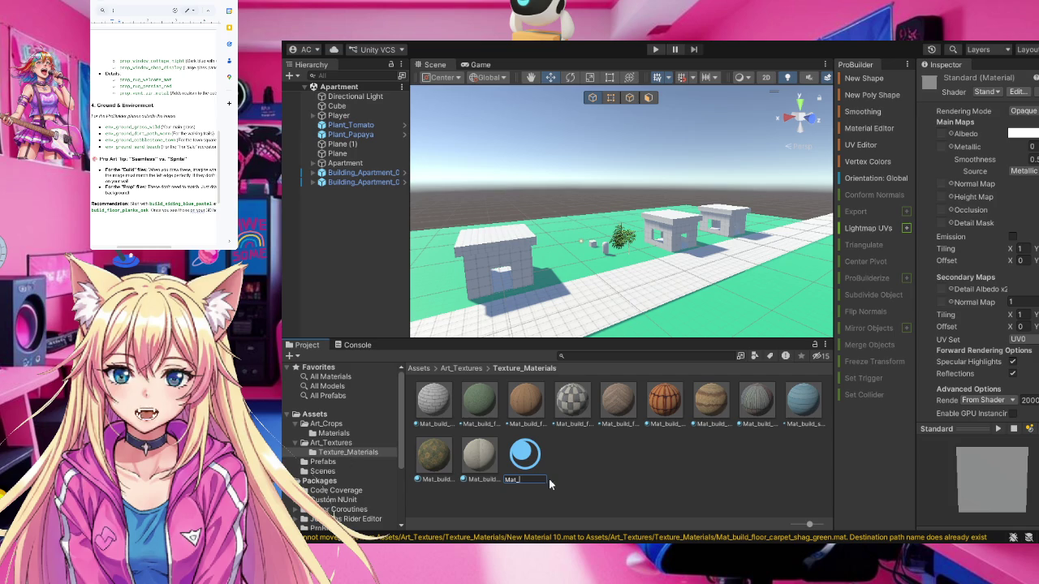
pyautogui.click(344, 442)
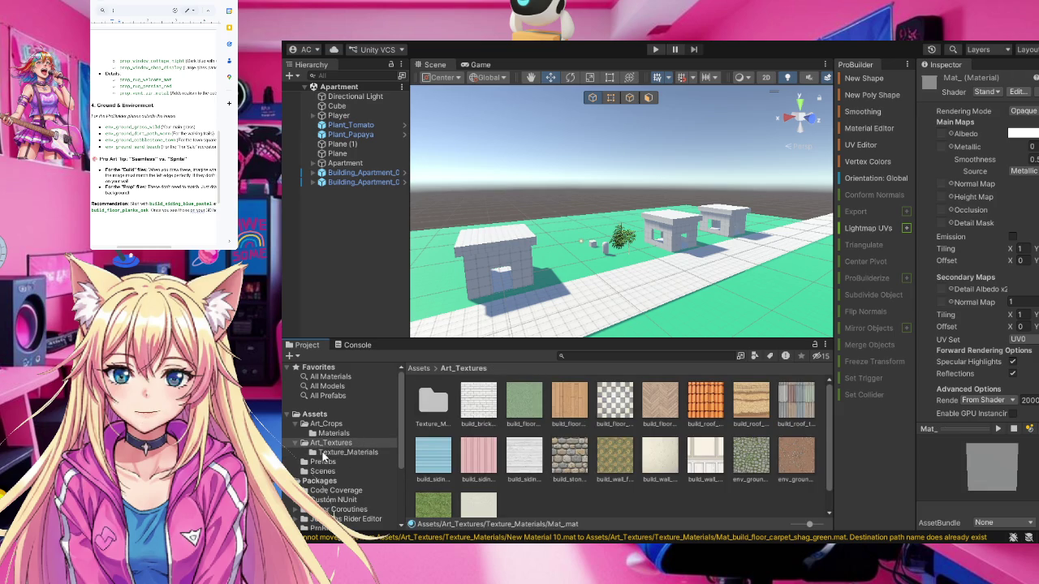
pyautogui.click(327, 454)
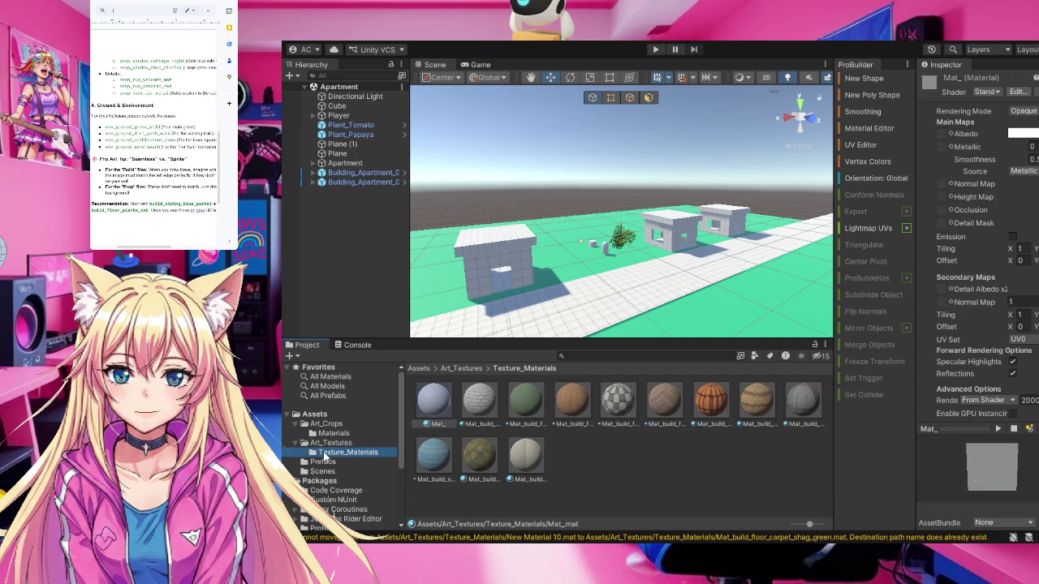
pyautogui.click(601, 464)
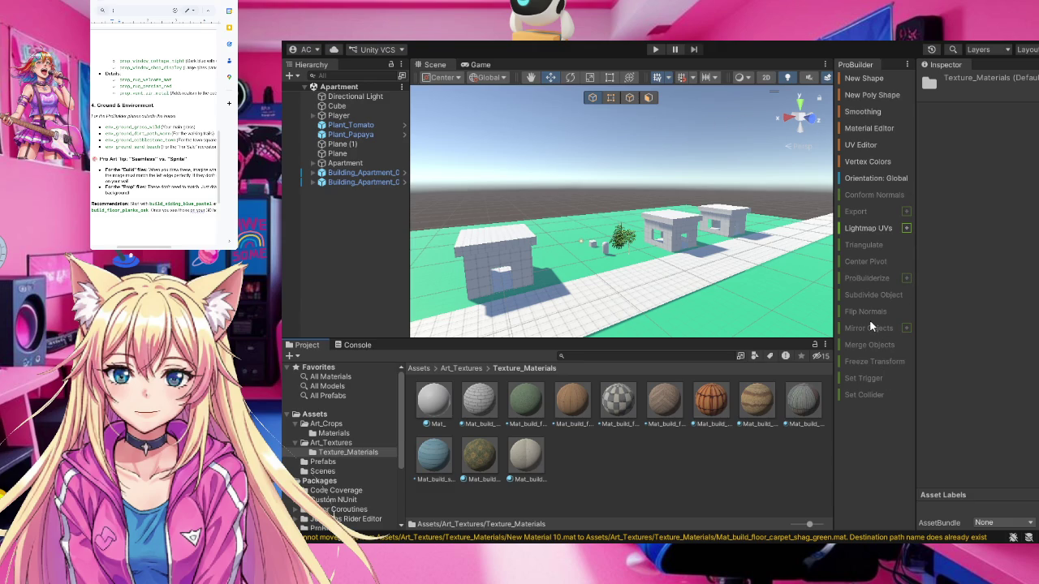
# Create a new material named Mat_env_ground_grass_wild using the name from the notes
pyautogui.hotkey('ctrl', 'shift', 'm')
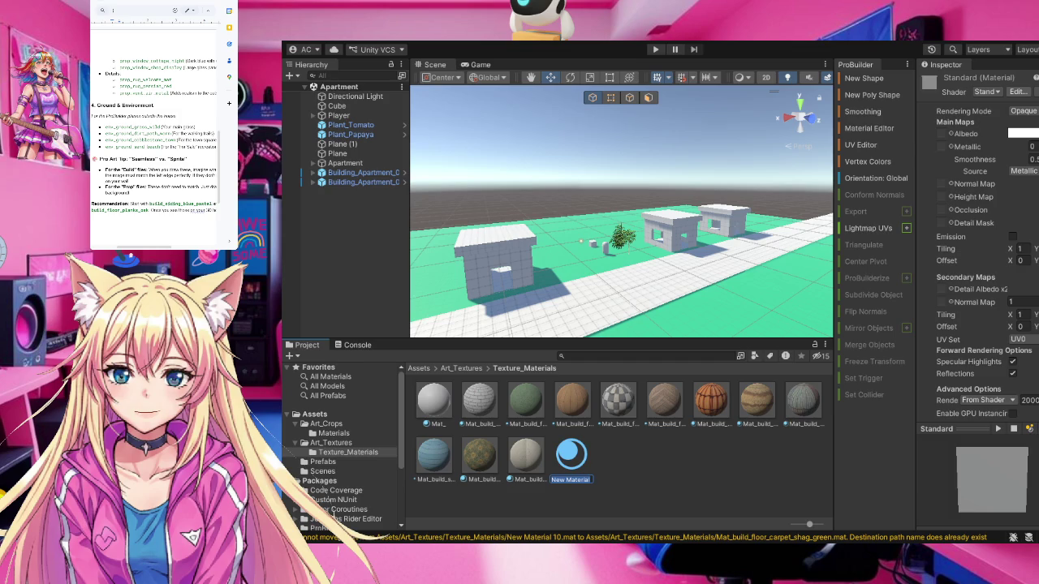
pyautogui.moveTo(160, 128); pyautogui.dragTo(105, 127)
pyautogui.hotkey('ctrl', 'c')
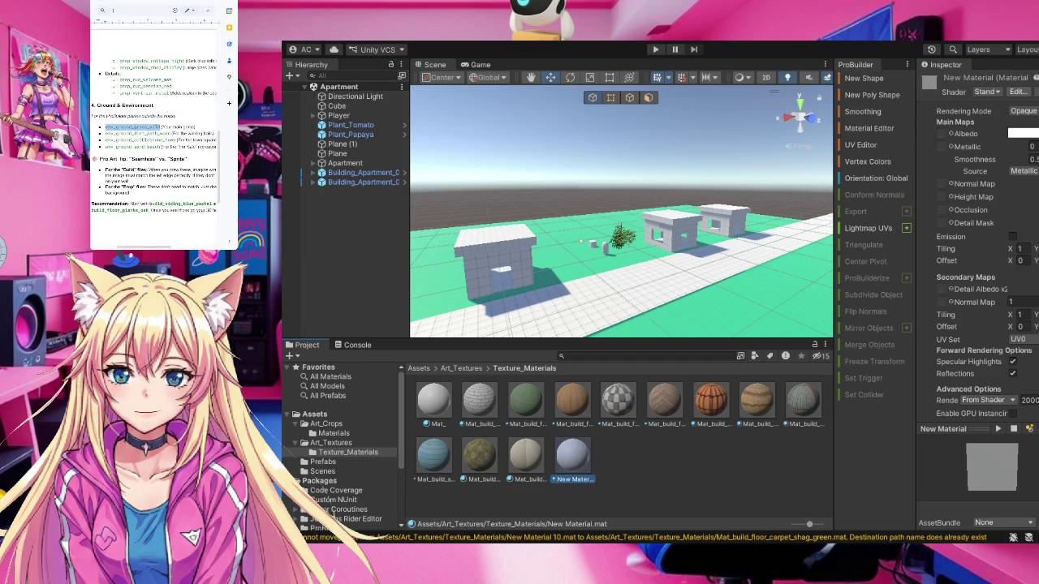
pyautogui.click(570, 479)
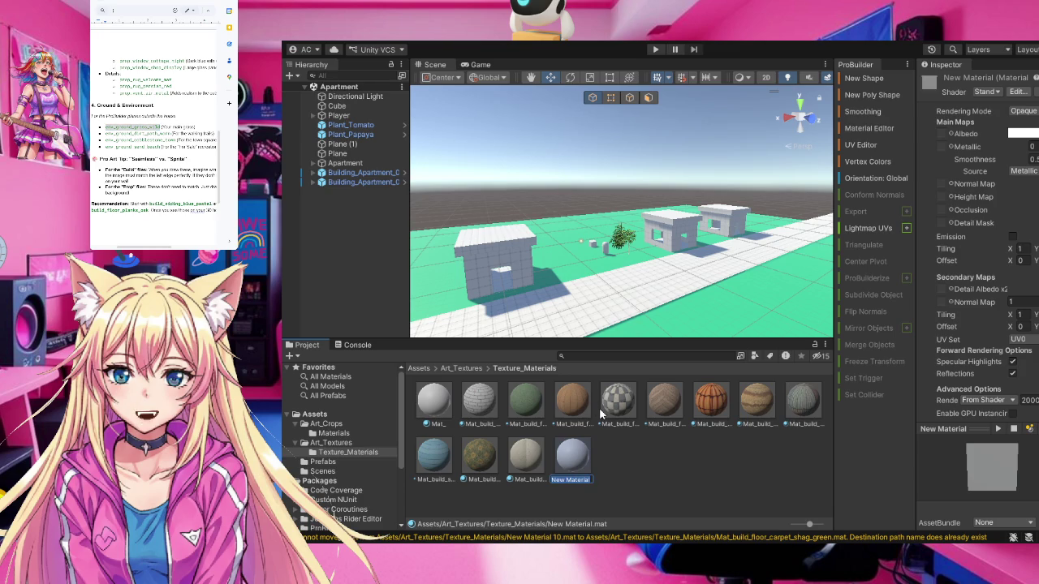
pyautogui.write('Mat_')
pyautogui.hotkey('ctrl', 'v')
pyautogui.press('Return')
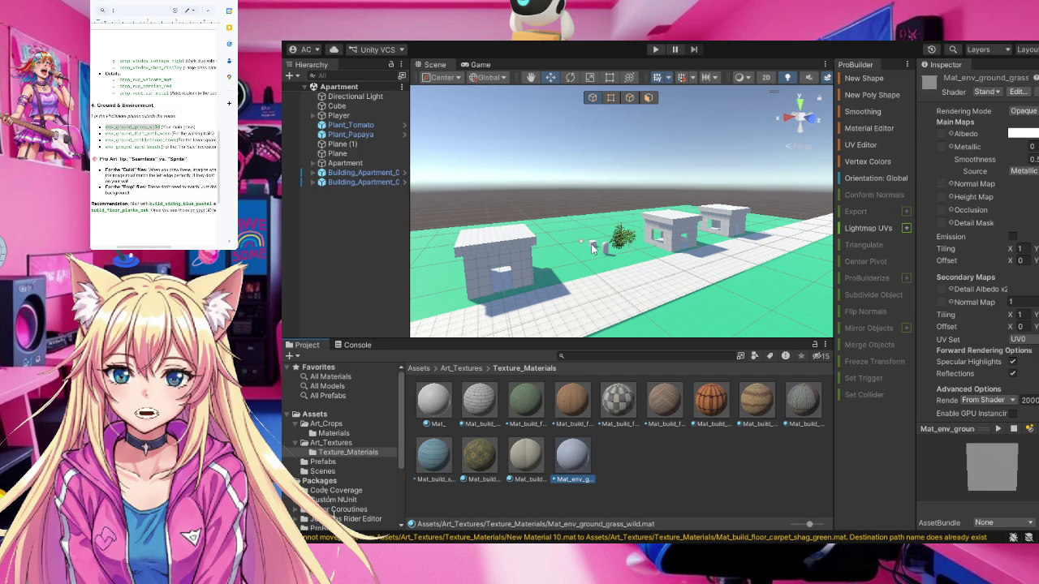
# Give Mat_env_ground_grass_wild the wild grass texture as albedo and Smoothness 0
pyautogui.doubleClick(133, 127)
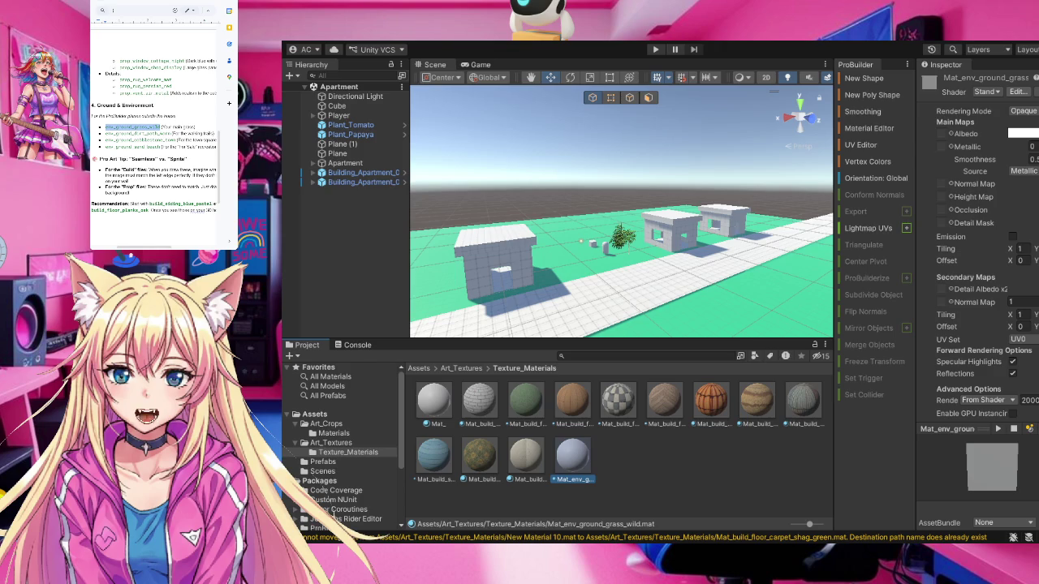
pyautogui.click(332, 443)
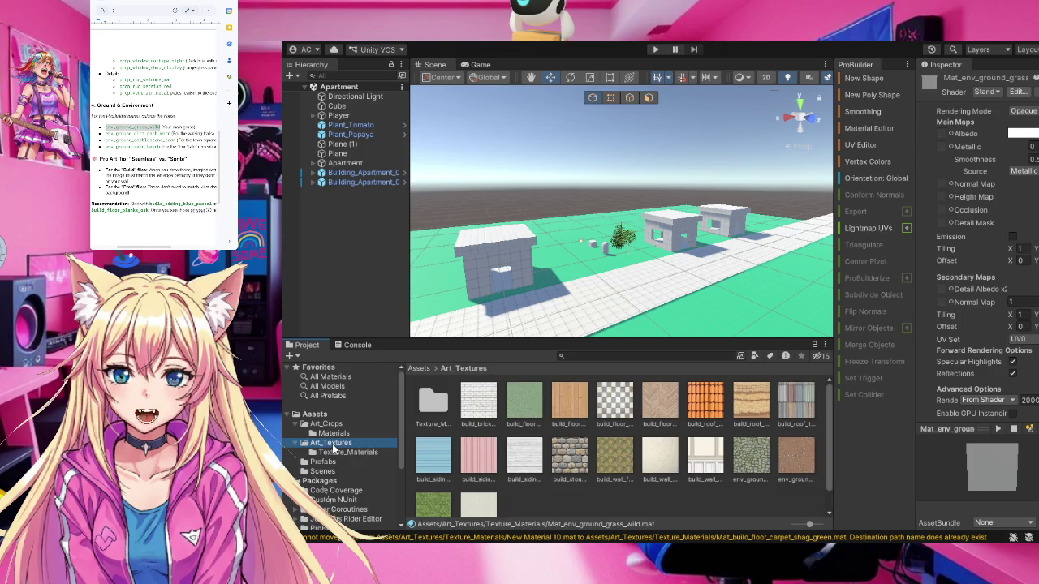
pyautogui.click(363, 453)
pyautogui.click(544, 464)
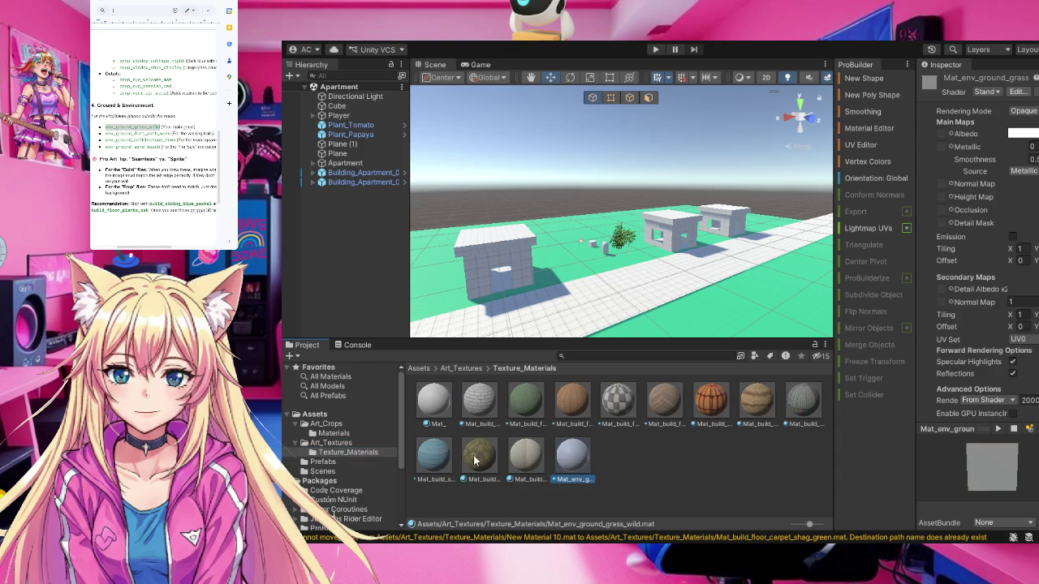
pyautogui.click(331, 443)
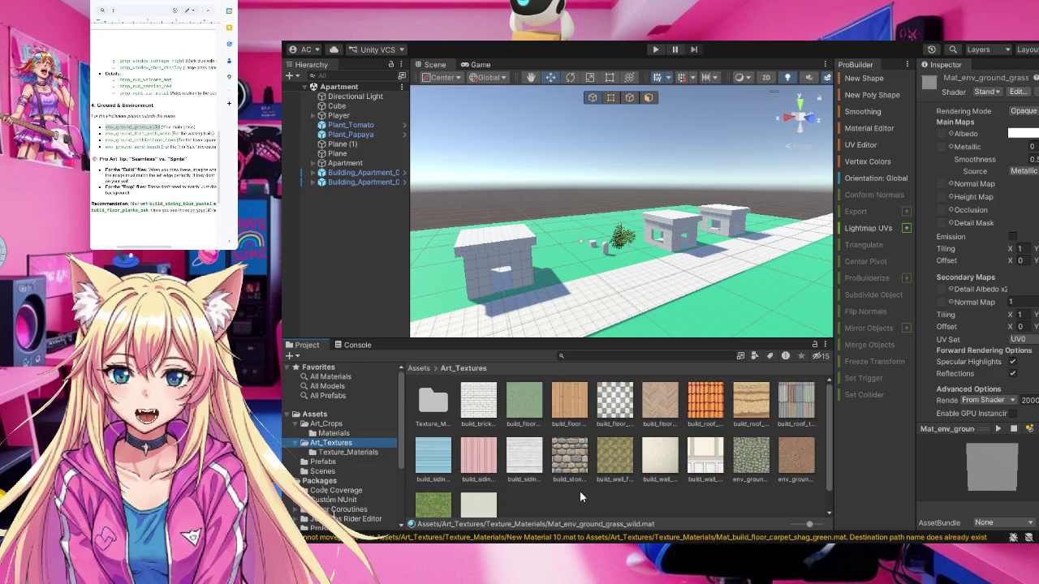
pyautogui.scroll(-1, 579, 490)
pyautogui.click(435, 488)
pyautogui.moveTo(435, 488)
pyautogui.mouseDown()
pyautogui.moveTo(715, 406)
pyautogui.moveTo(996, 215)
pyautogui.moveTo(930, 132)
pyautogui.moveTo(946, 121)
pyautogui.mouseUp()
pyautogui.click(1032, 143)
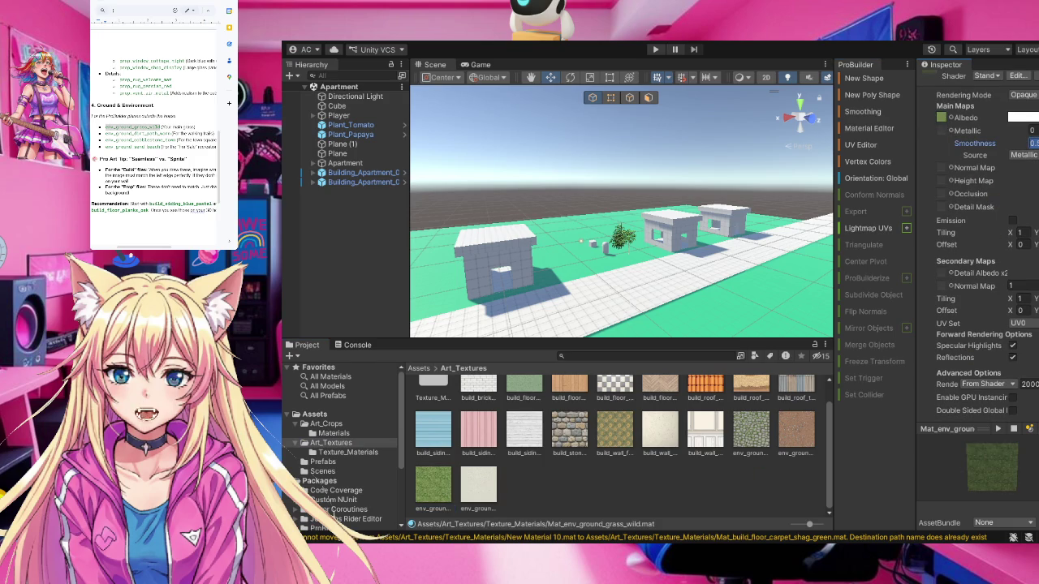
pyautogui.write('0')
pyautogui.click(777, 495)
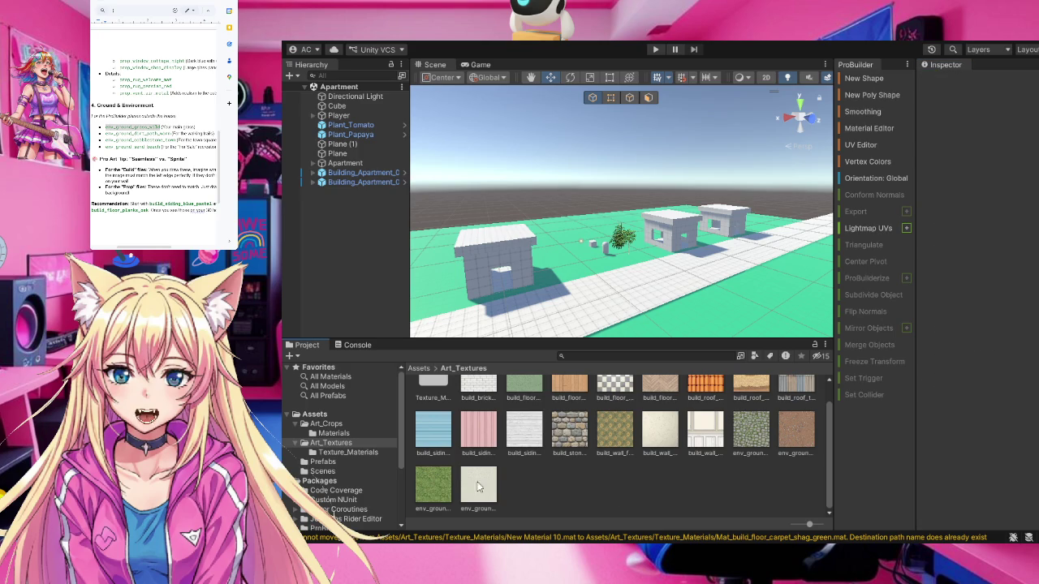
pyautogui.click(348, 452)
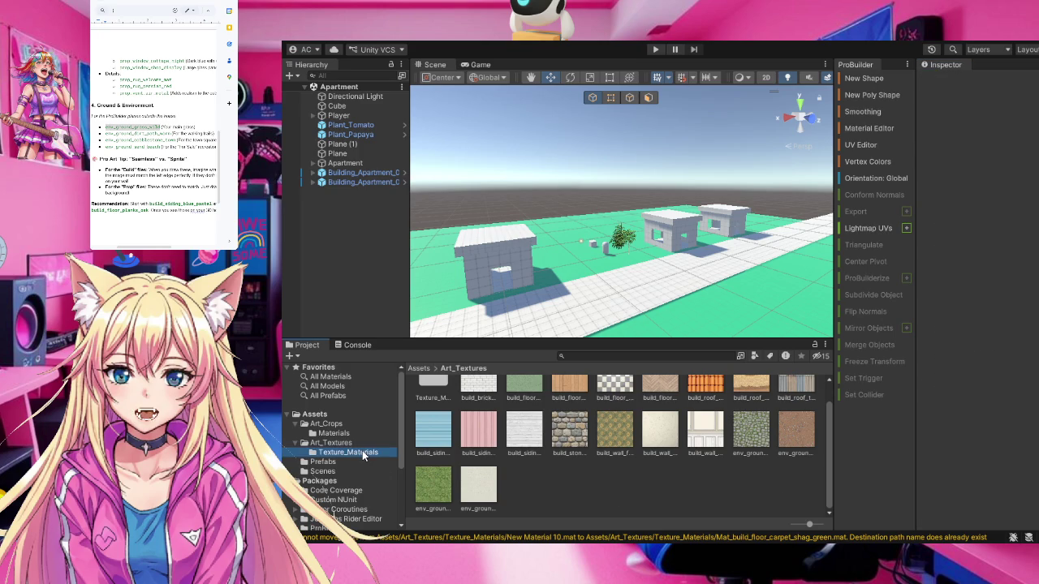
# Rename the new material Mat_env_ground_dirt_path_worn
pyautogui.click(669, 464)
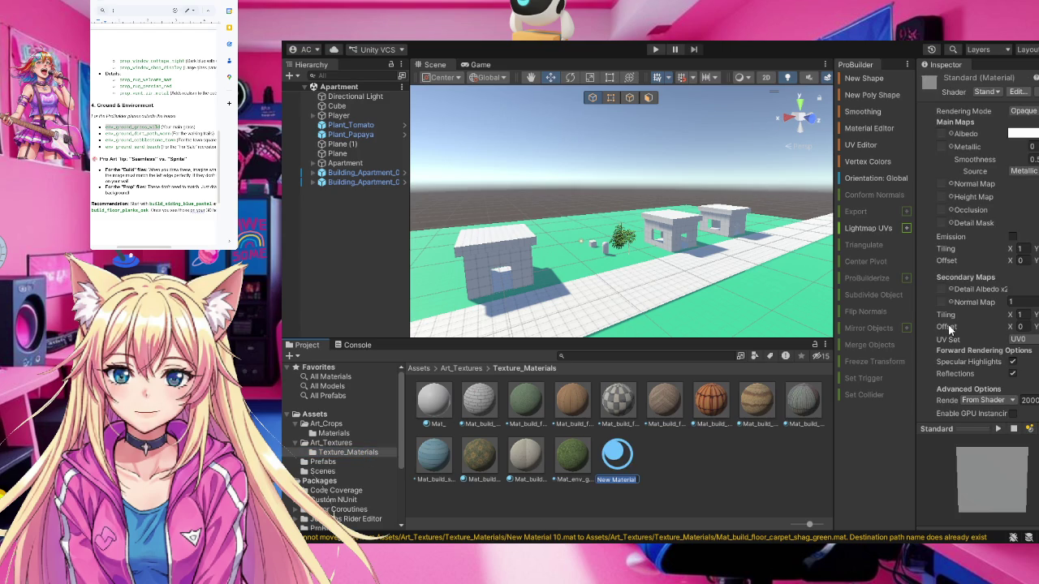
pyautogui.moveTo(105, 133)
pyautogui.mouseDown()
pyautogui.moveTo(169, 134)
pyautogui.moveTo(106, 133)
pyautogui.mouseUp()
pyautogui.hotkey('ctrl', 'c')
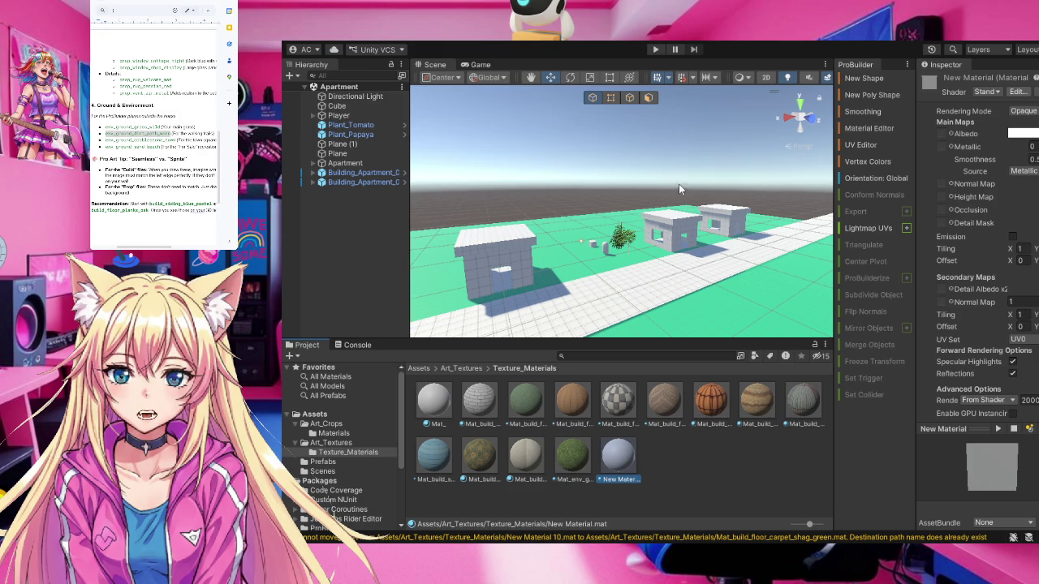
pyautogui.press('F2')
pyautogui.write('Mat_')
pyautogui.hotkey('ctrl', 'v')
pyautogui.press('Return')
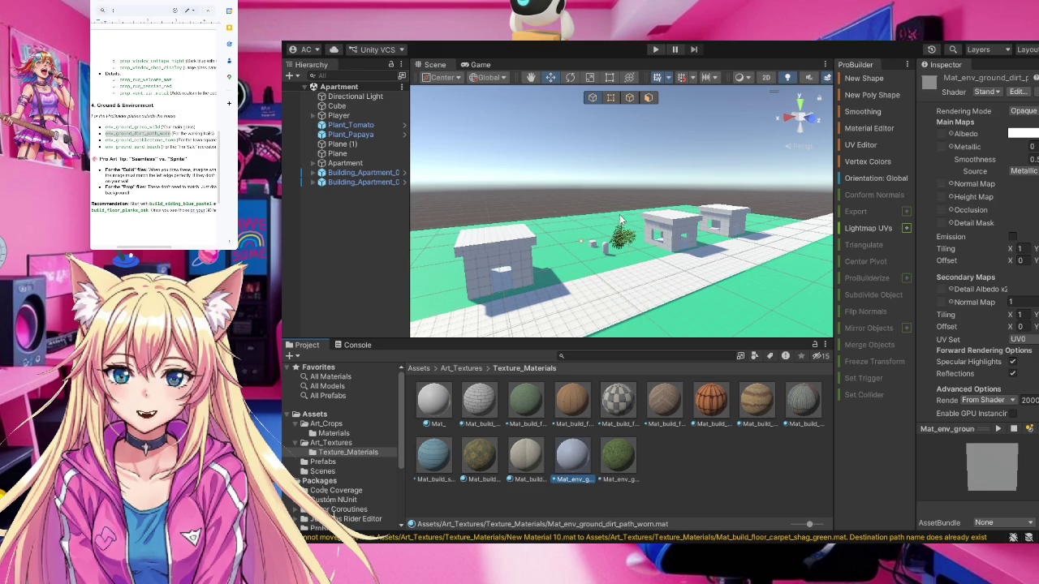
# Apply the brown dirt ground texture as its albedo and set Smoothness to 0
pyautogui.click(575, 459)
pyautogui.click(332, 443)
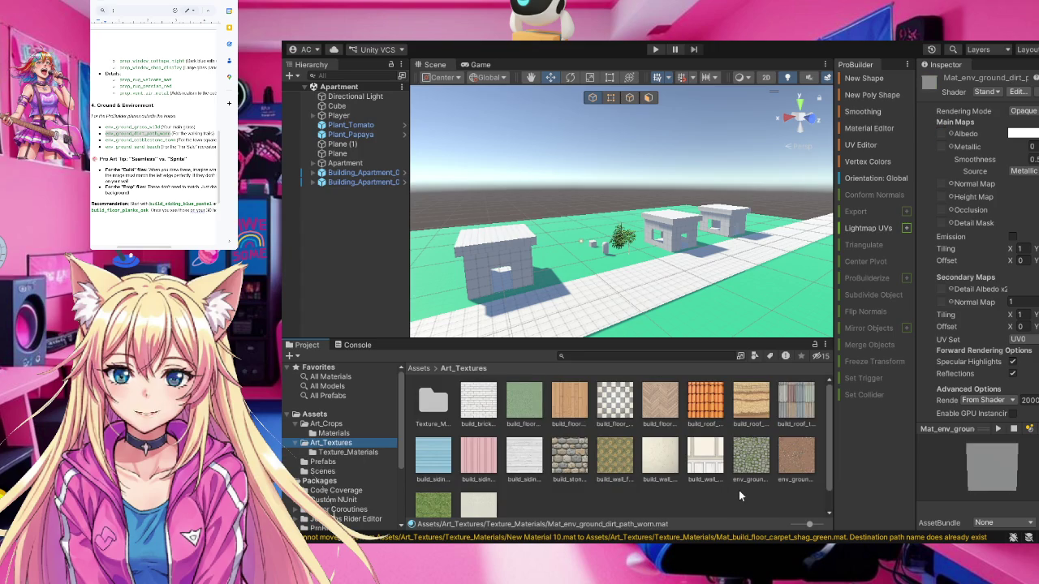
pyautogui.click(800, 463)
pyautogui.moveTo(800, 462)
pyautogui.mouseDown()
pyautogui.moveTo(961, 173)
pyautogui.moveTo(943, 136)
pyautogui.mouseUp()
pyautogui.click(1029, 160)
pyautogui.write('0')
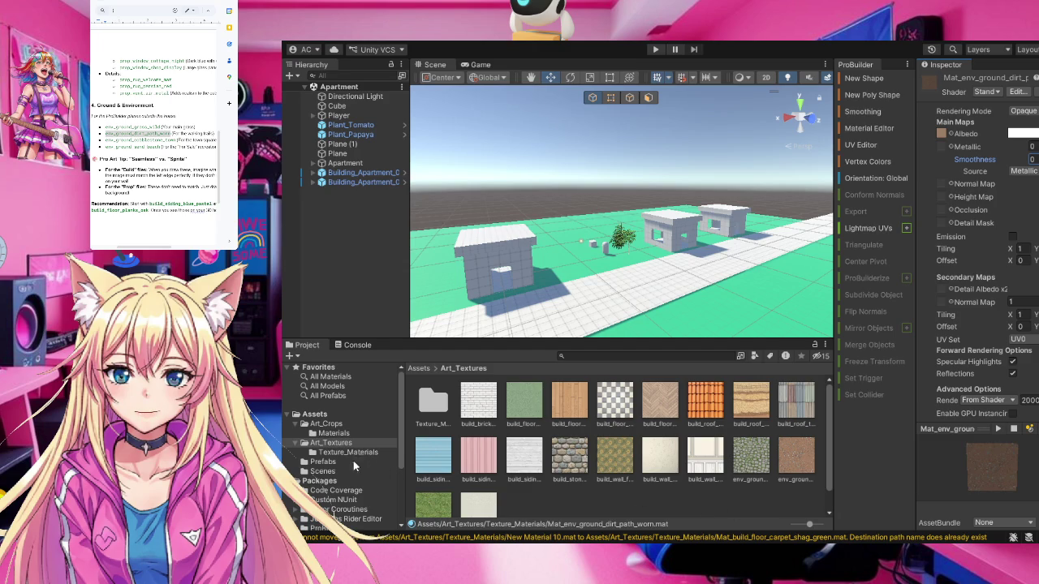
pyautogui.moveTo(105, 139); pyautogui.dragTo(177, 140)
pyautogui.hotkey('ctrl', 'c')
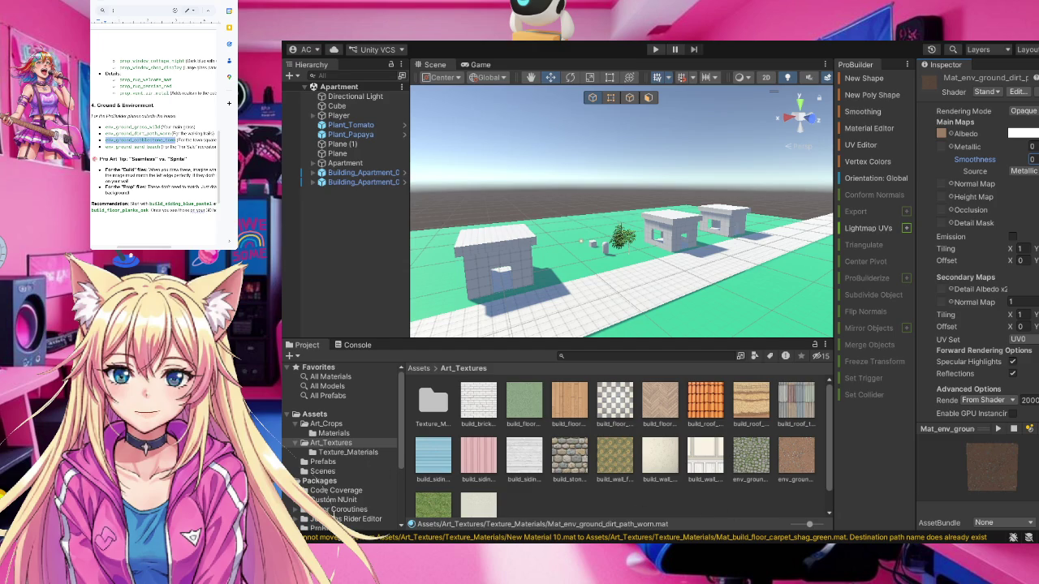
pyautogui.click(362, 453)
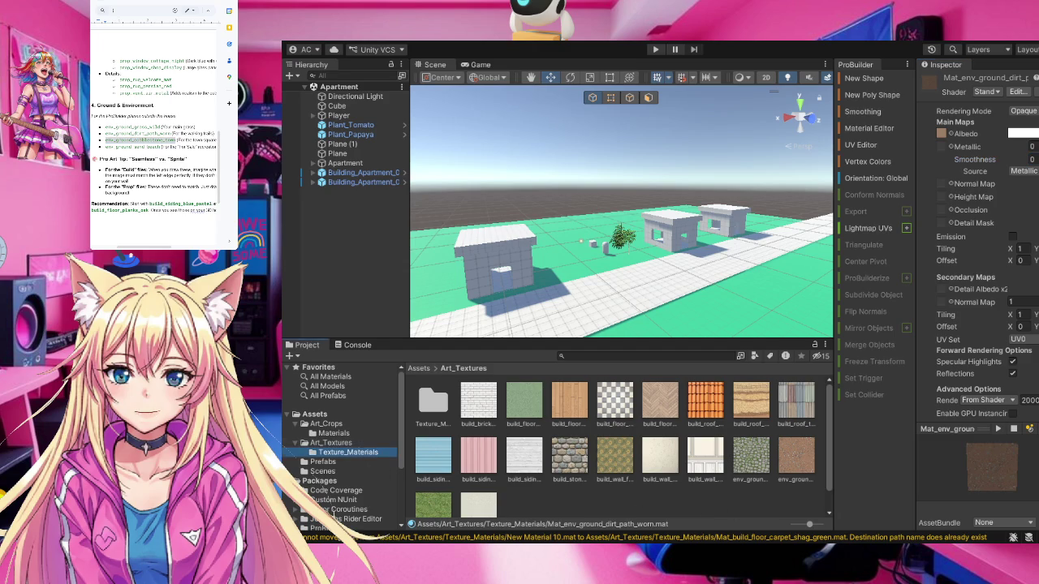
pyautogui.click(732, 470)
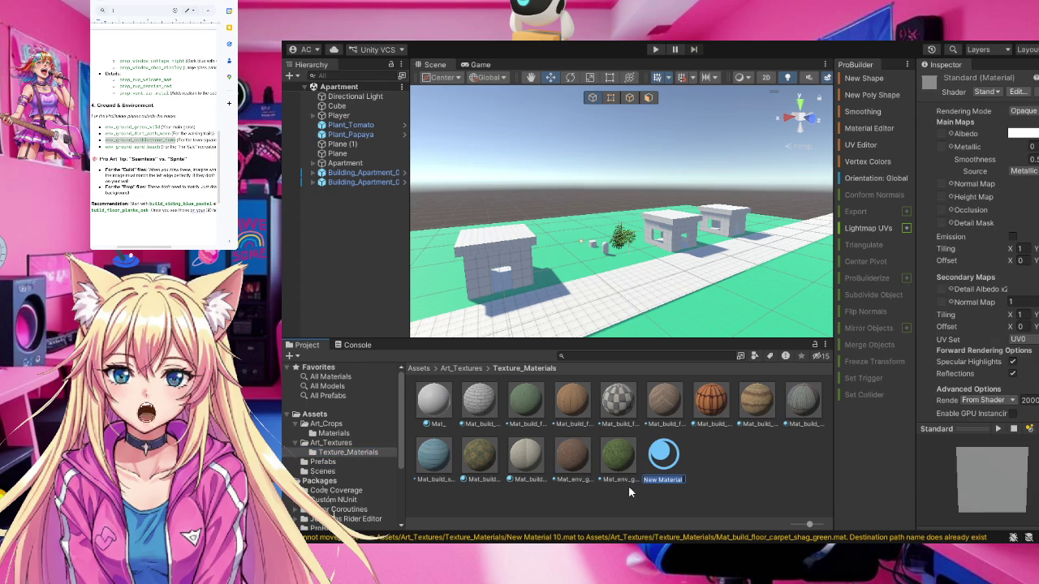
# Rename the new material Mat_env_ground_cobblestone_town
pyautogui.write('Mat_')
pyautogui.hotkey('ctrl', 'v')
pyautogui.press('Return')
pyautogui.click(613, 459)
pyautogui.click(582, 455)
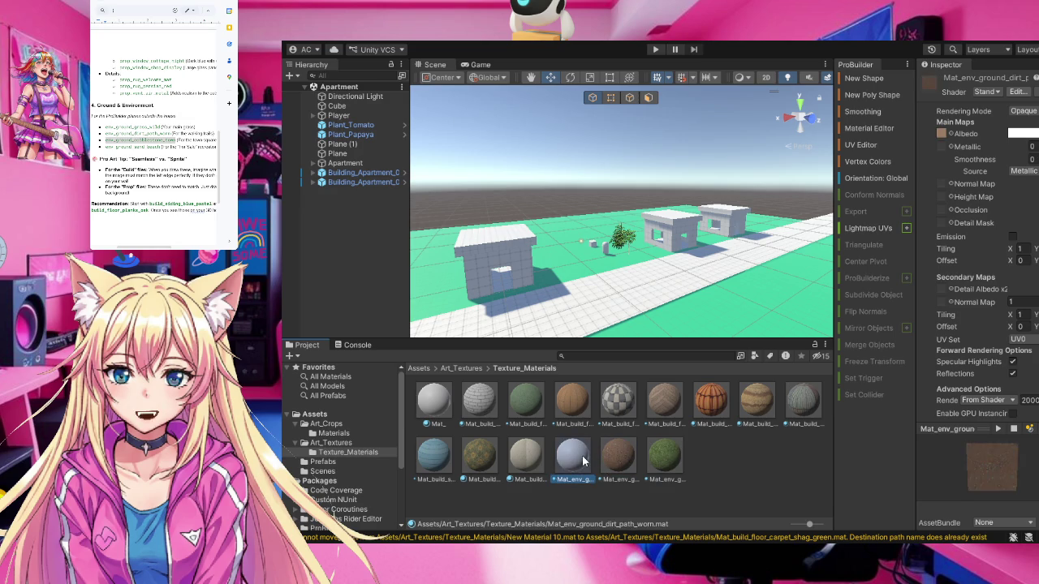
# Apply the cobblestone texture as its albedo and set Smoothness to 0
pyautogui.click(330, 443)
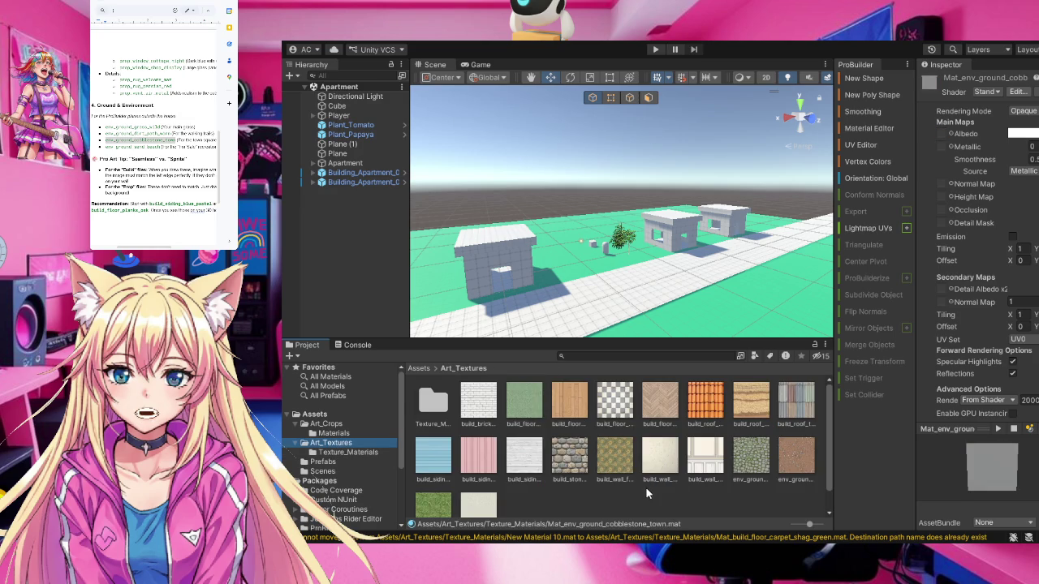
pyautogui.scroll(-1, 966, 180)
pyautogui.moveTo(966, 181); pyautogui.dragTo(943, 120)
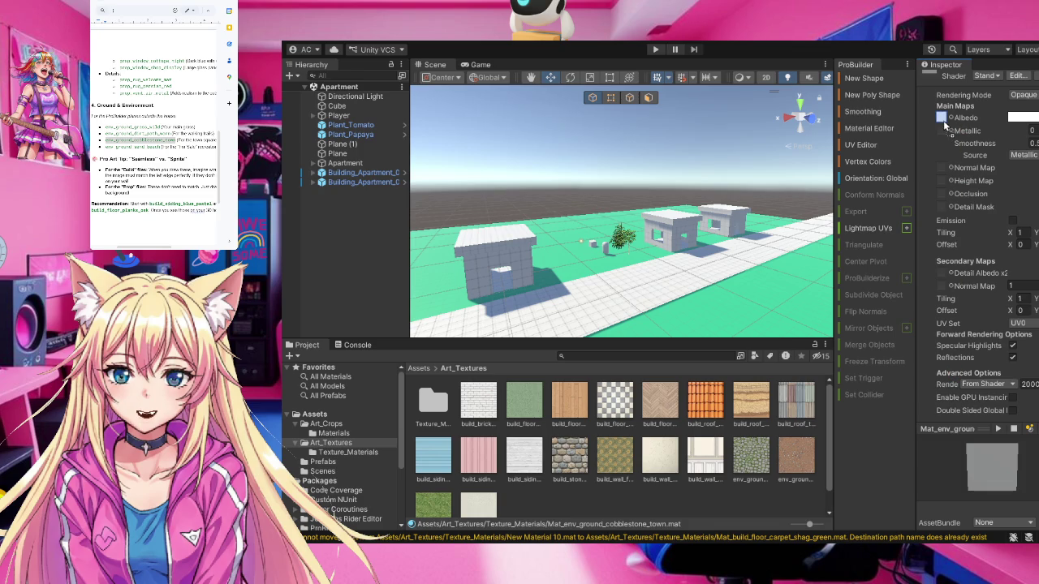
pyautogui.click(1032, 142)
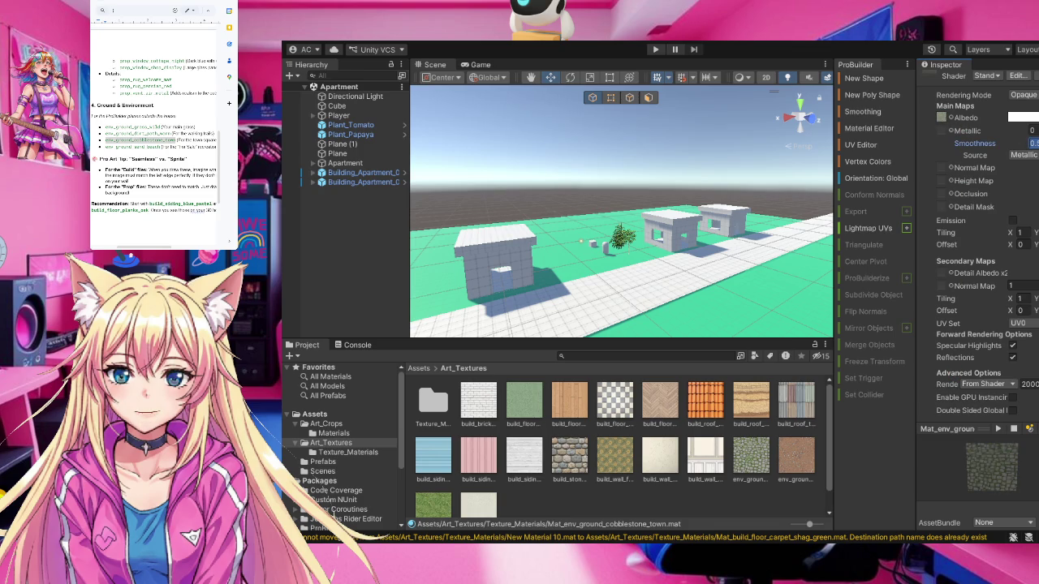
pyautogui.write('0')
pyautogui.click(375, 454)
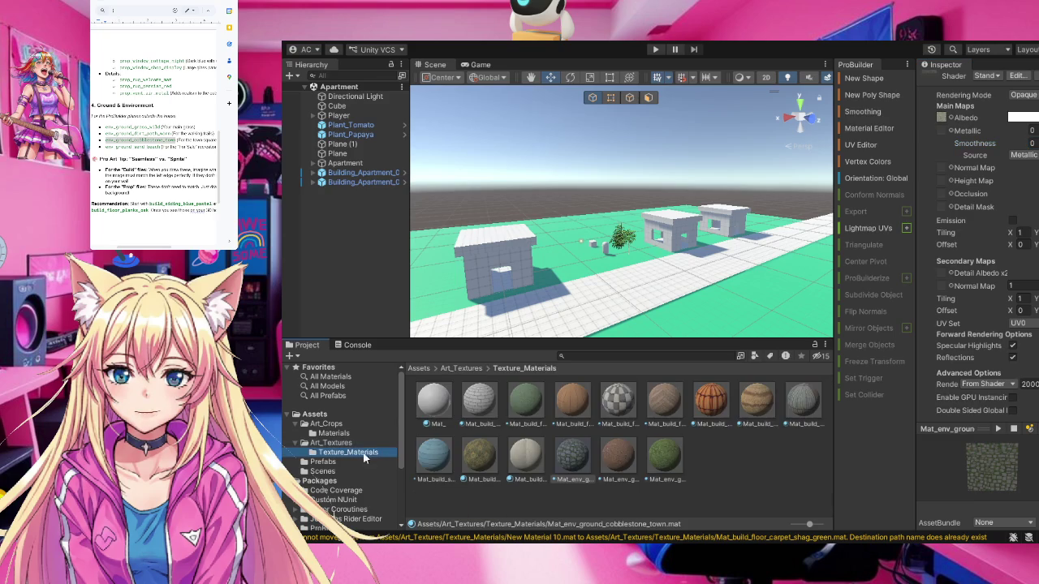
pyautogui.moveTo(105, 147); pyautogui.dragTo(162, 147)
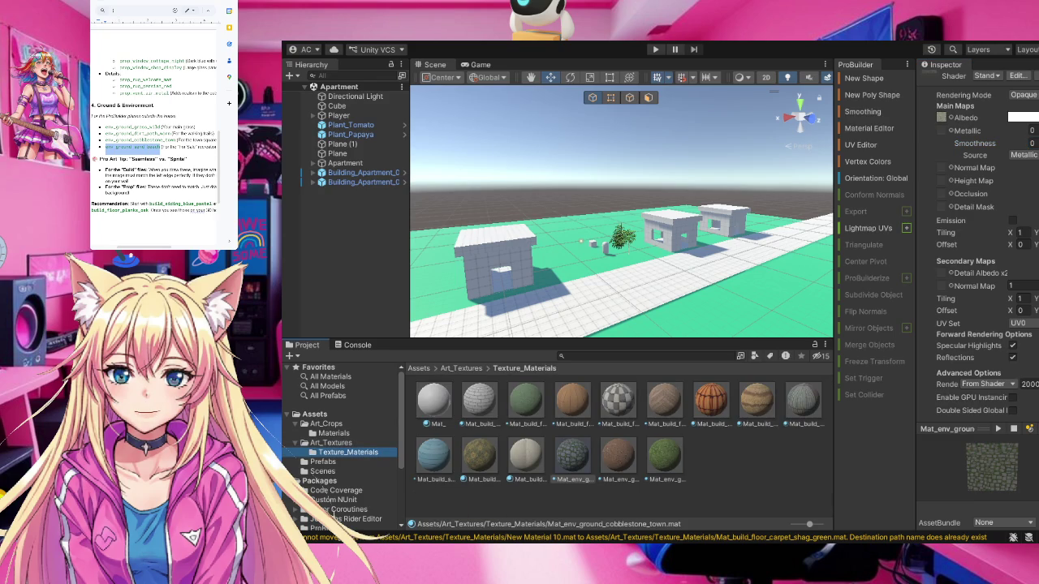
pyautogui.click(680, 469)
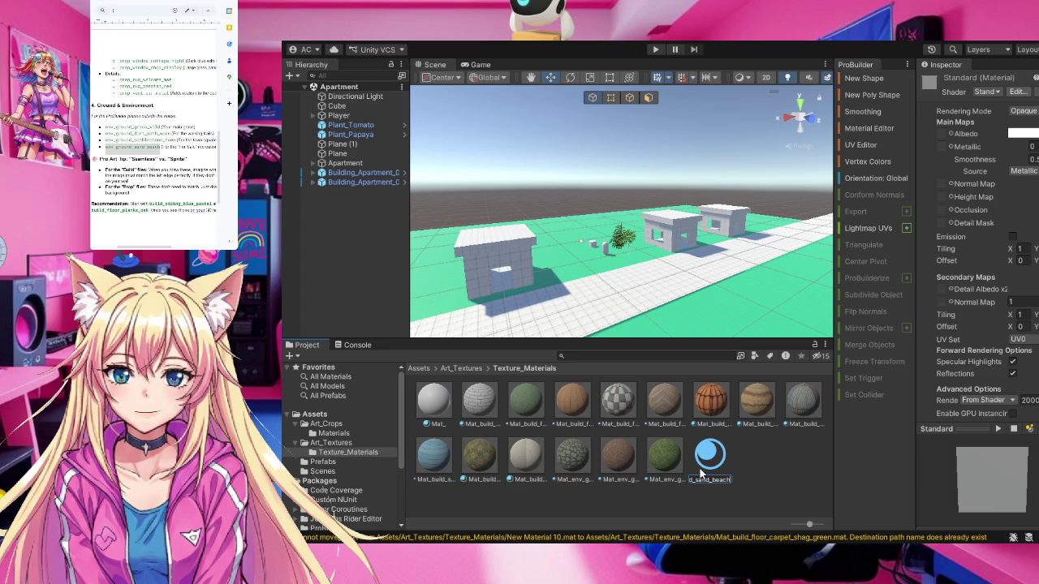
# Confirm the Mat_env_ground_sand_beach name and select that material
pyautogui.press('Return')
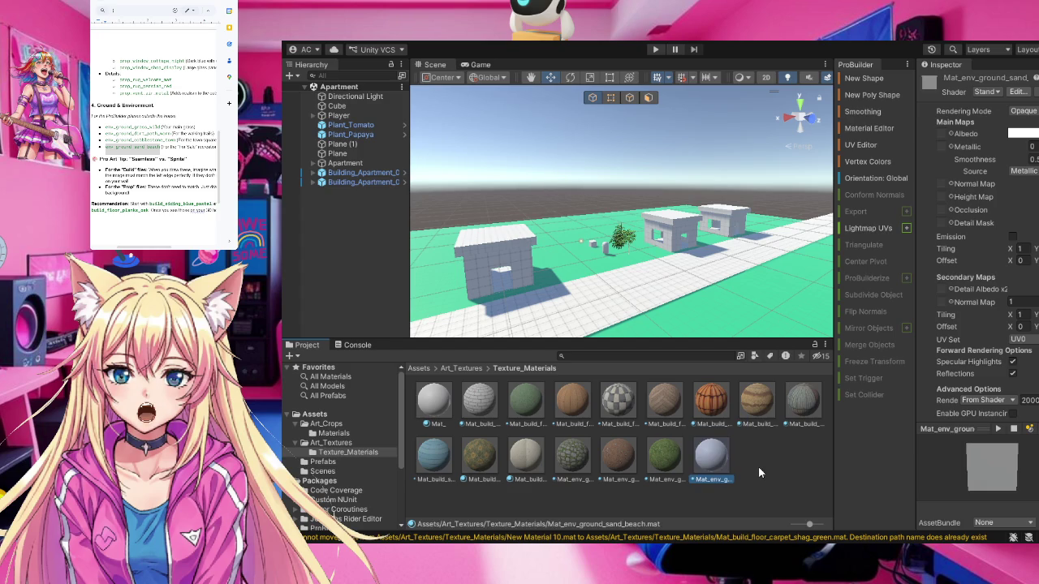
pyautogui.click(712, 406)
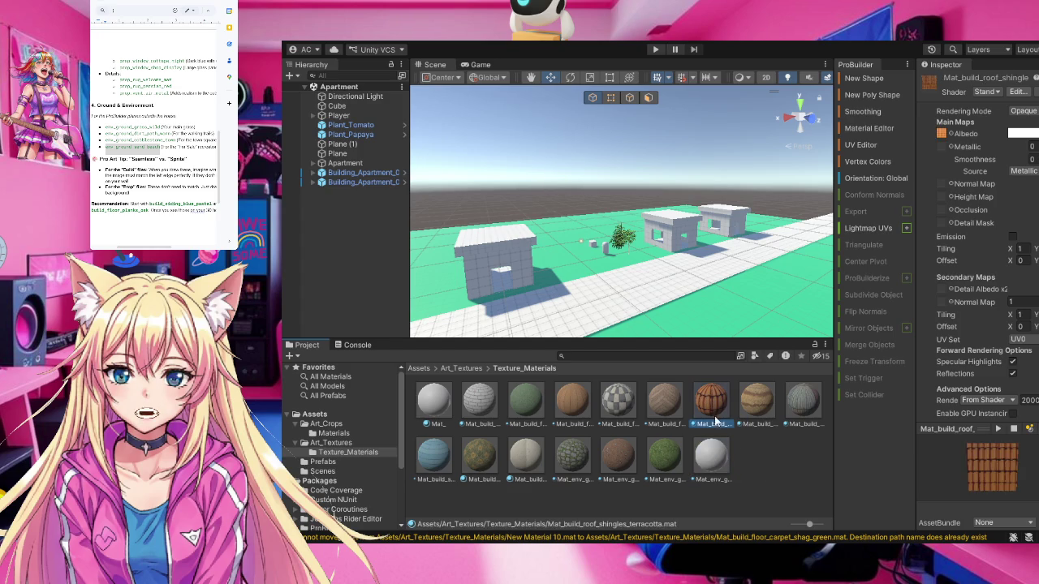
pyautogui.click(710, 465)
# Give it the env_ground texture as Albedo with Smoothness 0, then go to Texture_Materials
pyautogui.press('BackSpace')
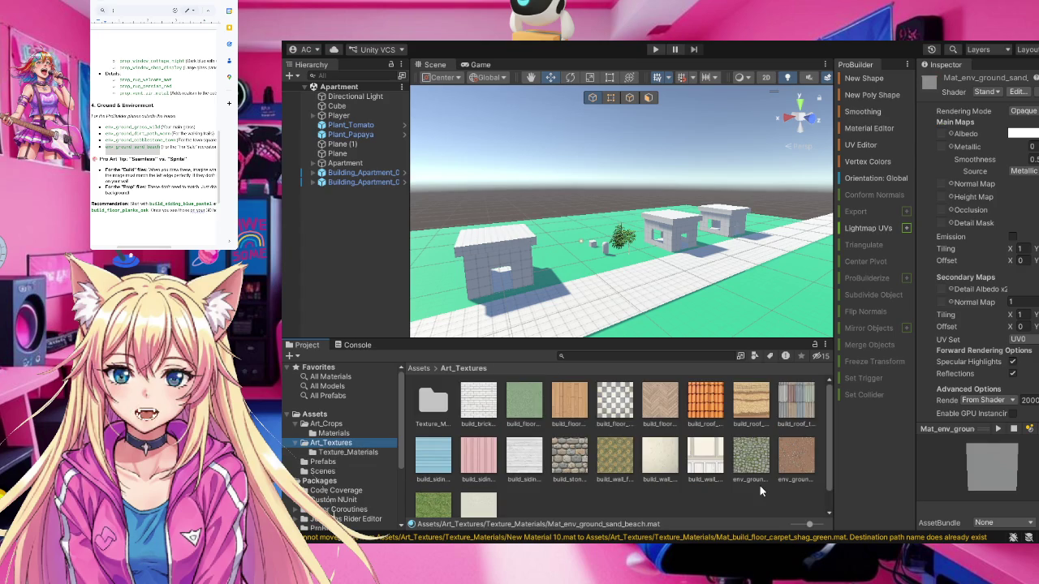
pyautogui.scroll(-1, 606, 483)
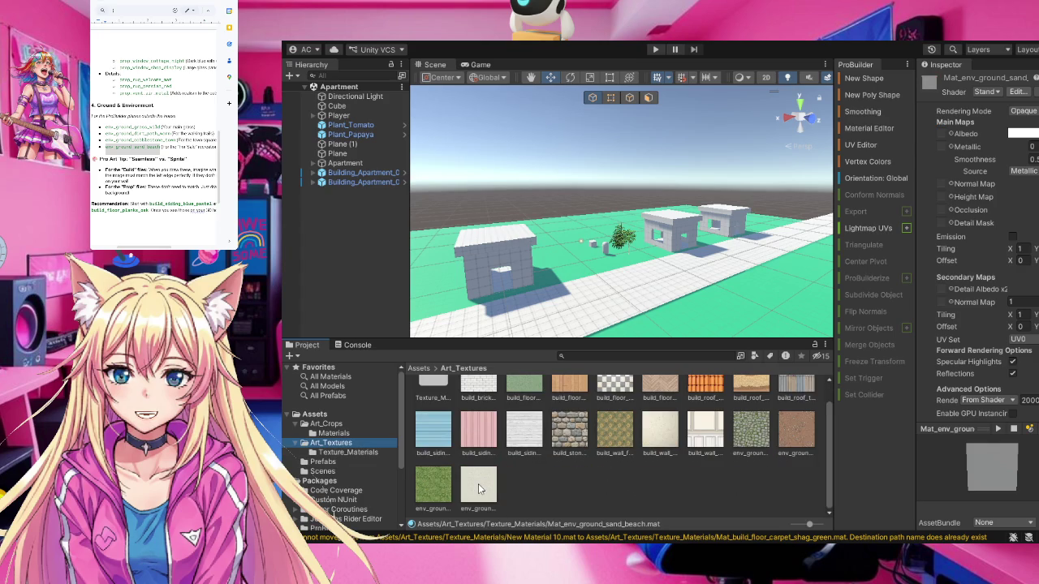
pyautogui.moveTo(479, 487)
pyautogui.mouseDown()
pyautogui.moveTo(732, 486)
pyautogui.moveTo(869, 465)
pyautogui.moveTo(956, 137)
pyautogui.moveTo(941, 135)
pyautogui.mouseUp()
pyautogui.click(1033, 160)
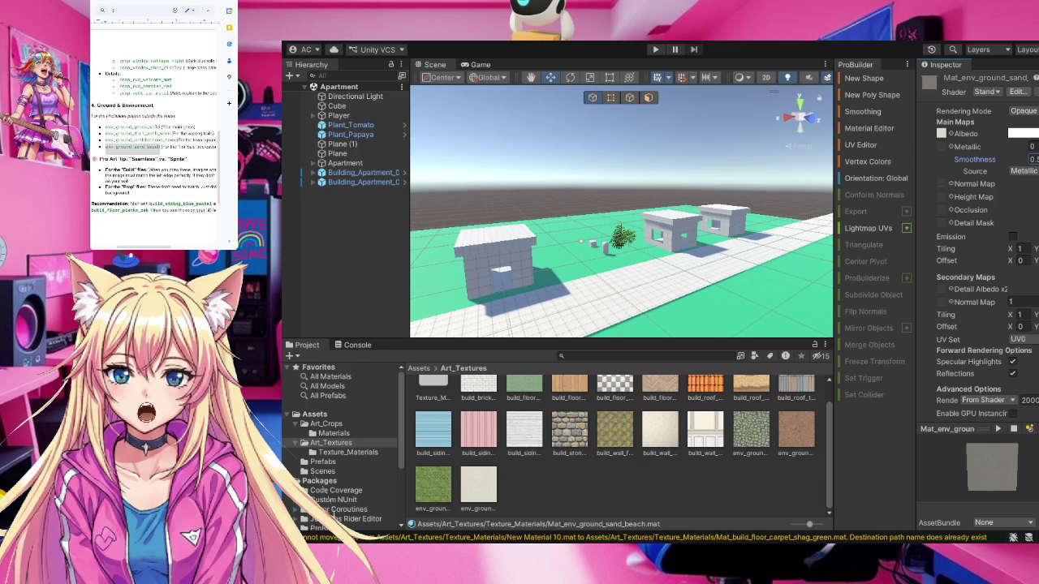
pyautogui.write('0')
pyautogui.click(713, 487)
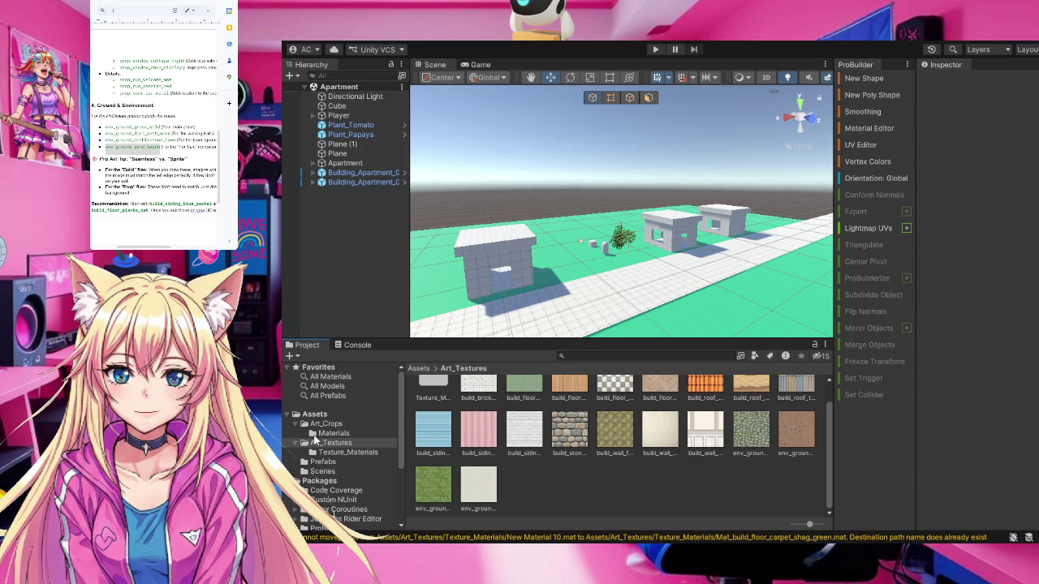
pyautogui.click(341, 452)
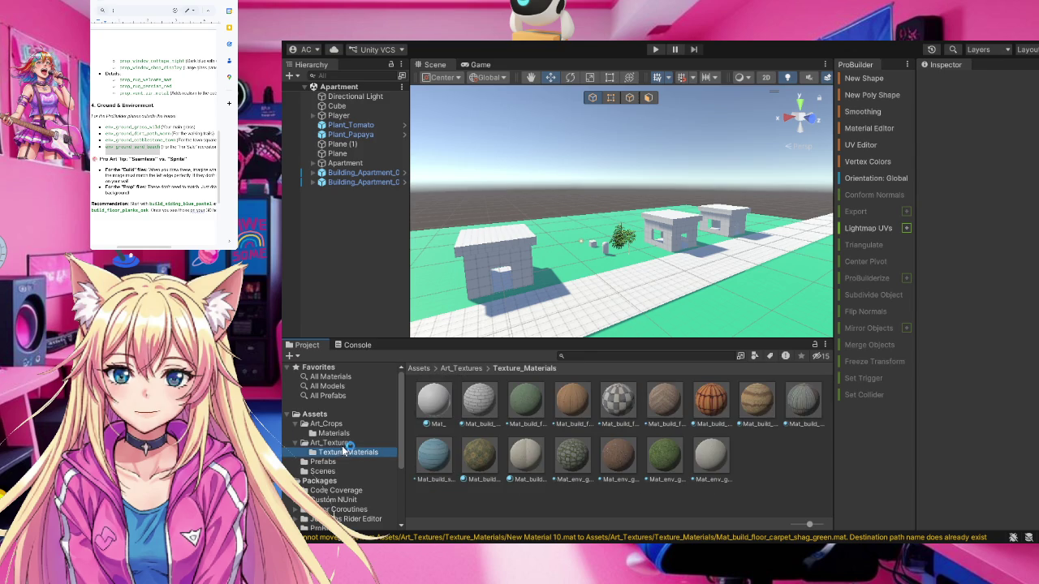
# Make the building roof orange, the path brown and the ground plane grass
pyautogui.scroll(3, 547, 271)
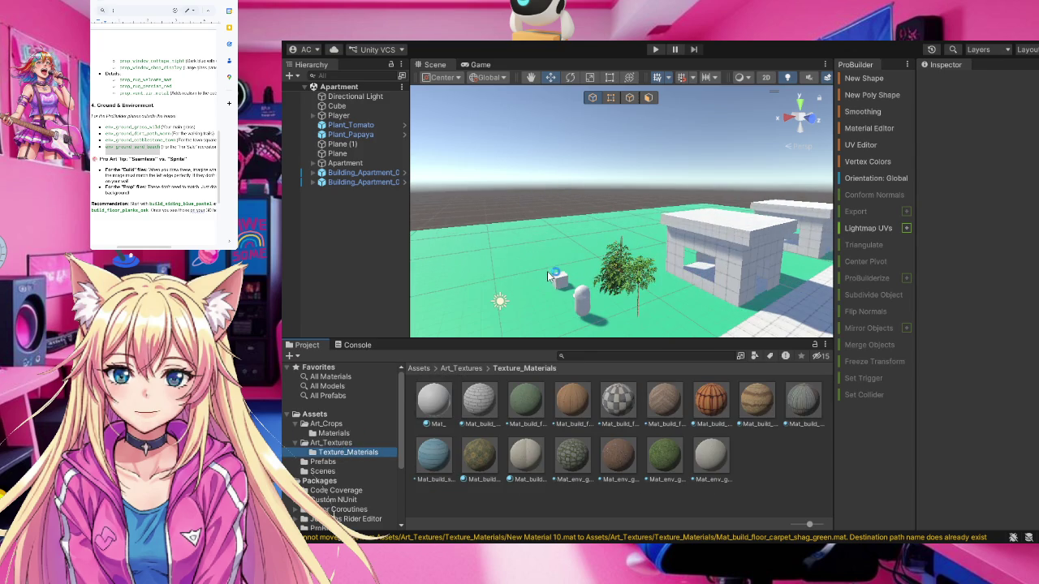
pyautogui.moveTo(547, 271); pyautogui.dragTo(704, 286)
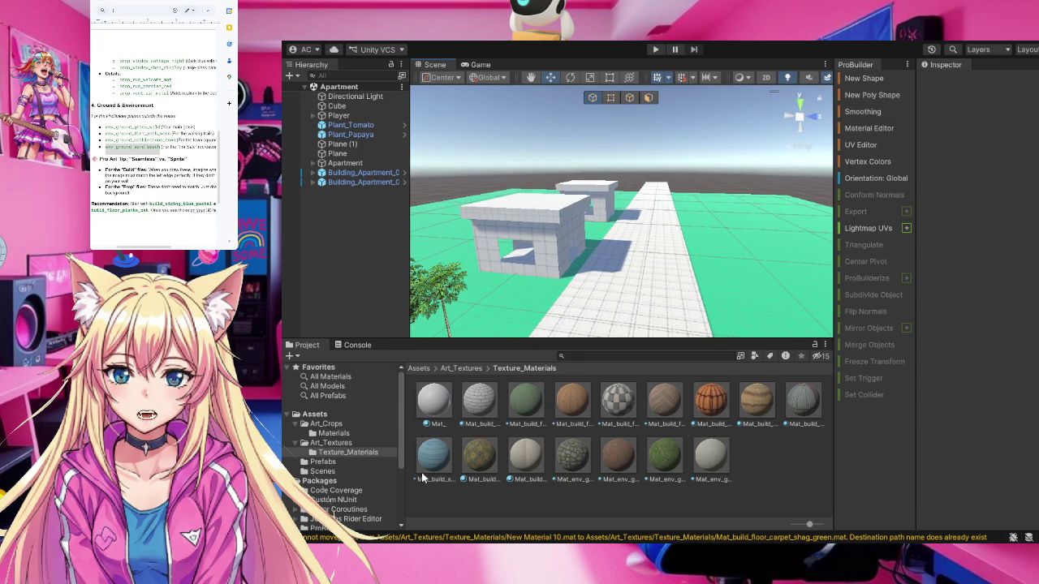
pyautogui.moveTo(711, 399)
pyautogui.mouseDown()
pyautogui.moveTo(603, 253)
pyautogui.moveTo(549, 202)
pyautogui.mouseUp()
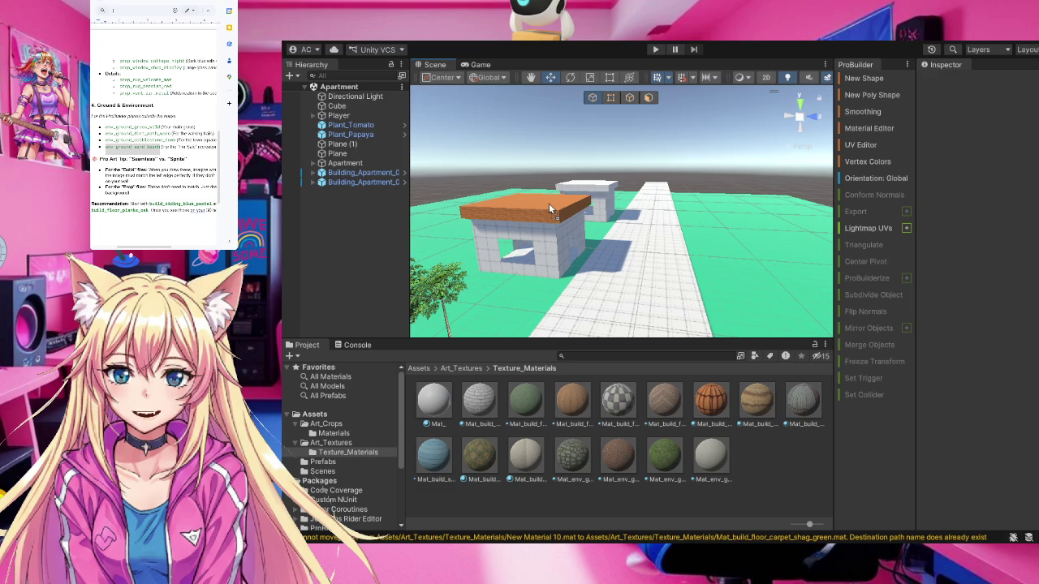
pyautogui.moveTo(549, 204); pyautogui.dragTo(549, 203)
pyautogui.moveTo(617, 455); pyautogui.dragTo(635, 319)
pyautogui.moveTo(658, 464)
pyautogui.mouseDown()
pyautogui.moveTo(724, 355)
pyautogui.moveTo(767, 312)
pyautogui.mouseUp()
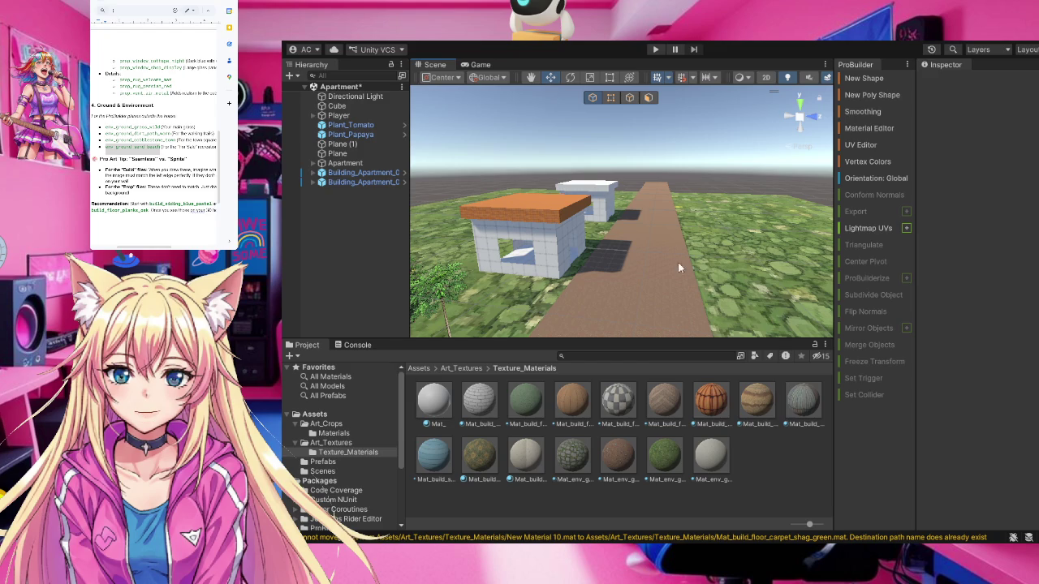
# Make the front building's walls blue, briefly trying checker on the doorway floor
pyautogui.moveTo(433, 455)
pyautogui.mouseDown()
pyautogui.moveTo(438, 463)
pyautogui.moveTo(554, 255)
pyautogui.mouseUp()
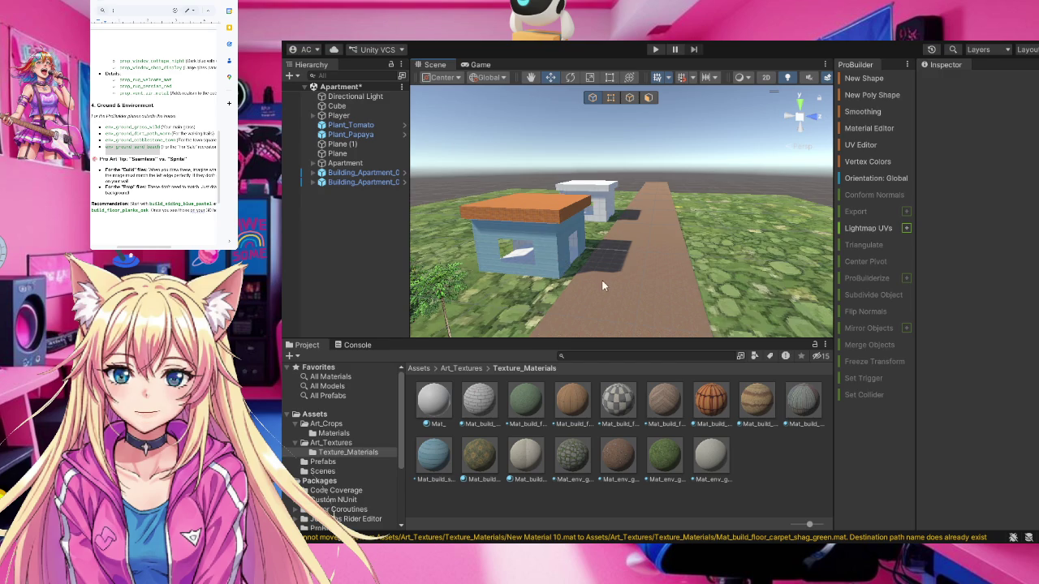
pyautogui.scroll(4, 545, 266)
pyautogui.moveTo(440, 249); pyautogui.dragTo(387, 212)
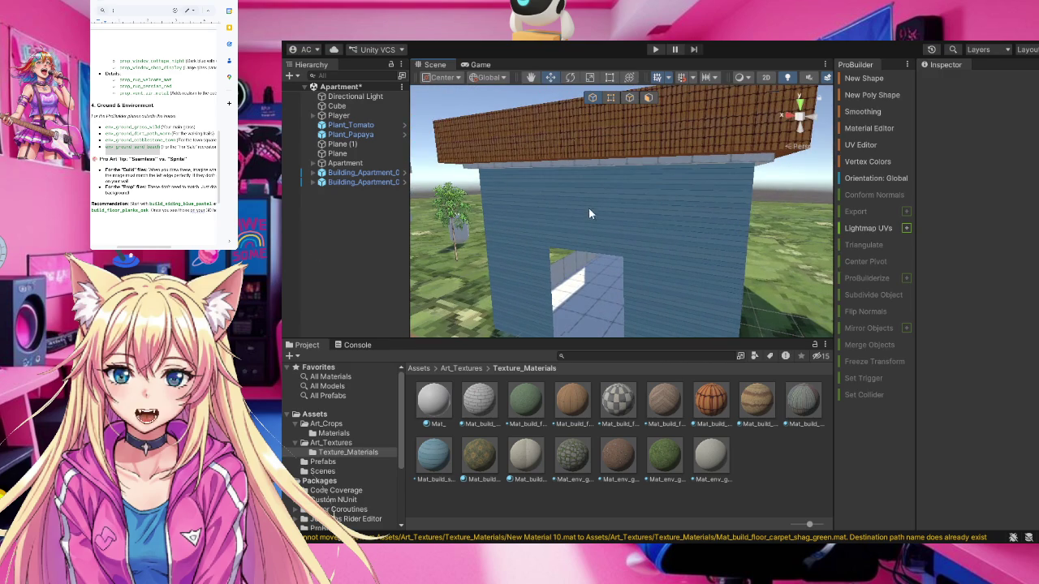
pyautogui.scroll(2, 694, 205)
pyautogui.scroll(-5, 694, 205)
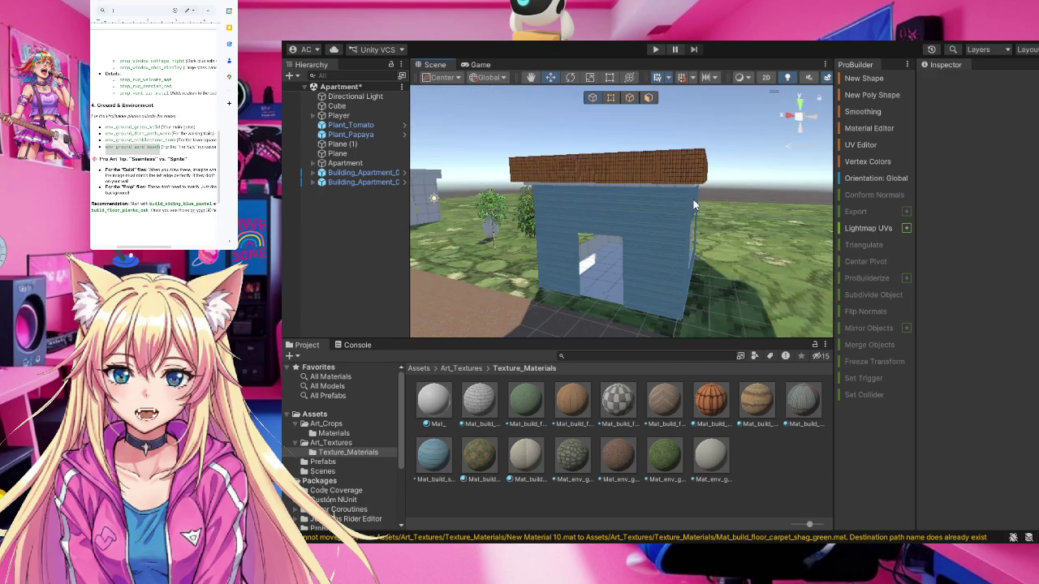
pyautogui.moveTo(689, 209)
pyautogui.mouseDown()
pyautogui.moveTo(722, 228)
pyautogui.moveTo(712, 230)
pyautogui.mouseUp()
pyautogui.moveTo(618, 392)
pyautogui.mouseDown()
pyautogui.moveTo(590, 264)
pyautogui.moveTo(610, 320)
pyautogui.moveTo(619, 410)
pyautogui.moveTo(650, 381)
pyautogui.moveTo(577, 261)
pyautogui.mouseUp()
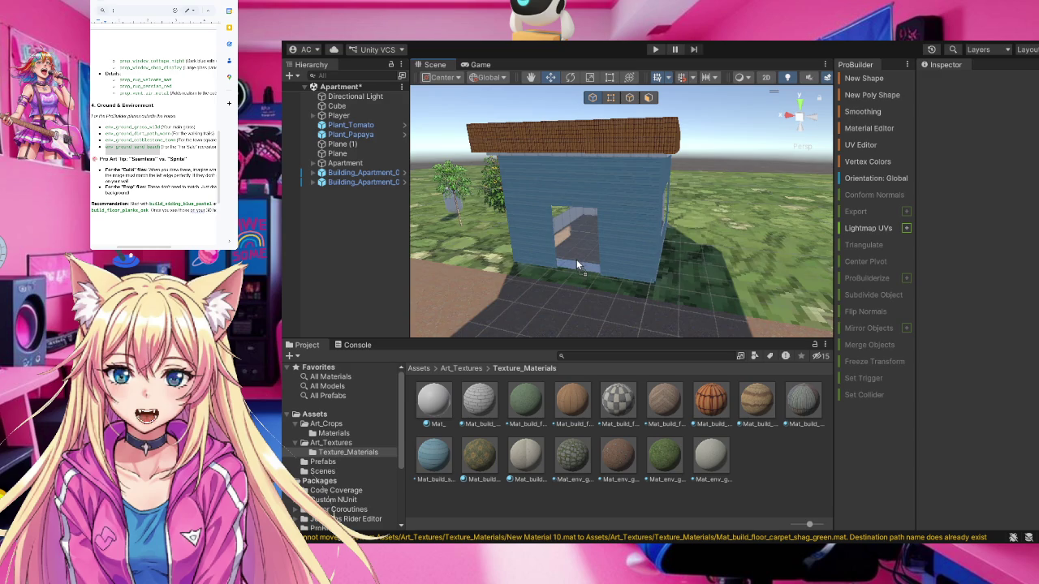
pyautogui.moveTo(575, 259); pyautogui.dragTo(699, 406)
# Give the white building brick walls after trying green on the doorway floor
pyautogui.click(709, 414)
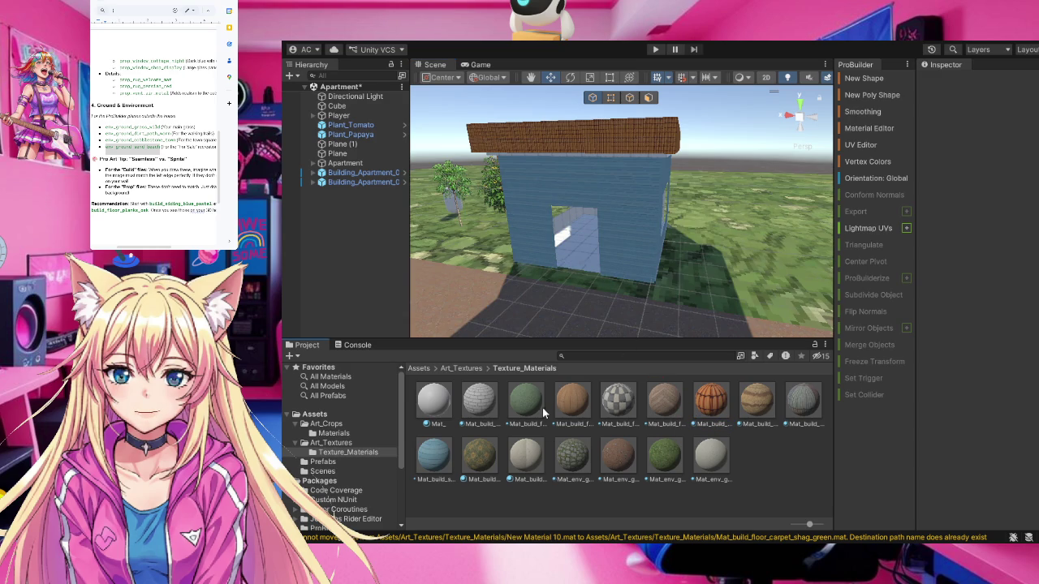
pyautogui.moveTo(524, 406)
pyautogui.mouseDown()
pyautogui.moveTo(582, 255)
pyautogui.moveTo(521, 406)
pyautogui.mouseUp()
pyautogui.moveTo(772, 263)
pyautogui.mouseDown()
pyautogui.moveTo(896, 266)
pyautogui.moveTo(1038, 244)
pyautogui.moveTo(966, 229)
pyautogui.moveTo(933, 235)
pyautogui.mouseUp()
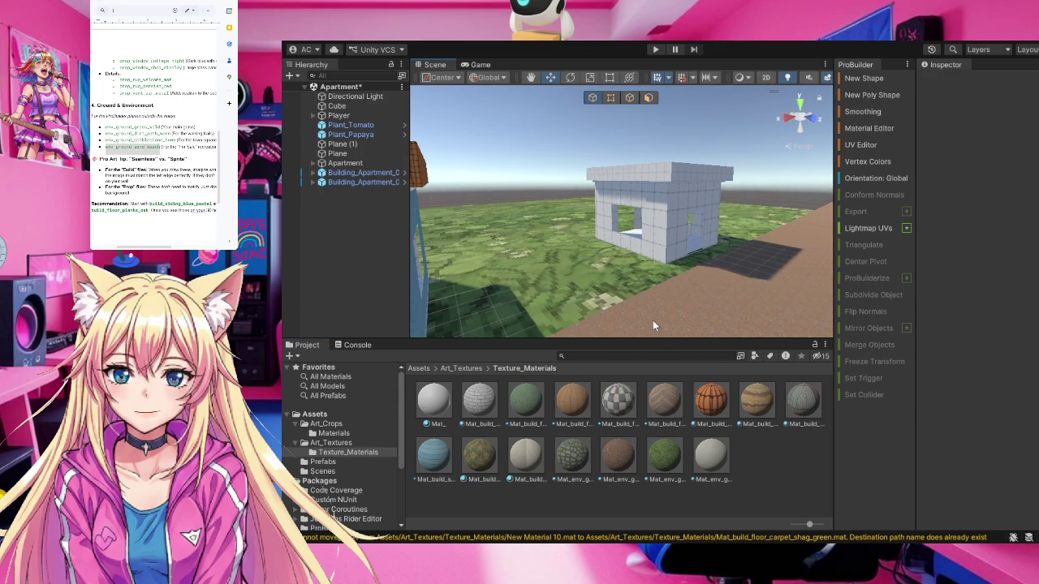
pyautogui.moveTo(478, 400)
pyautogui.mouseDown()
pyautogui.moveTo(621, 272)
pyautogui.moveTo(648, 230)
pyautogui.moveTo(660, 242)
pyautogui.mouseUp()
pyautogui.scroll(5, 679, 244)
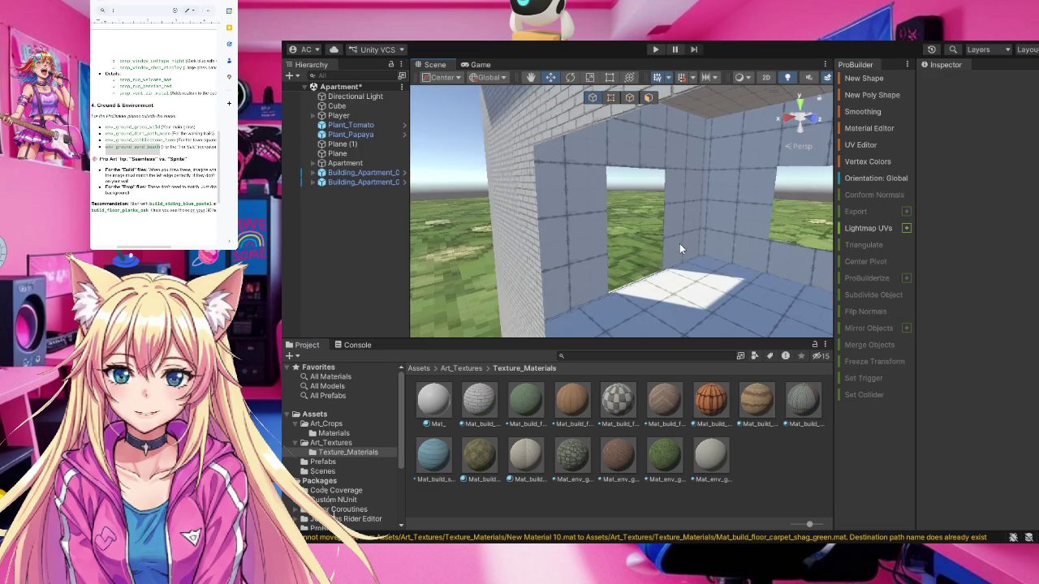
pyautogui.moveTo(735, 248); pyautogui.dragTo(922, 254)
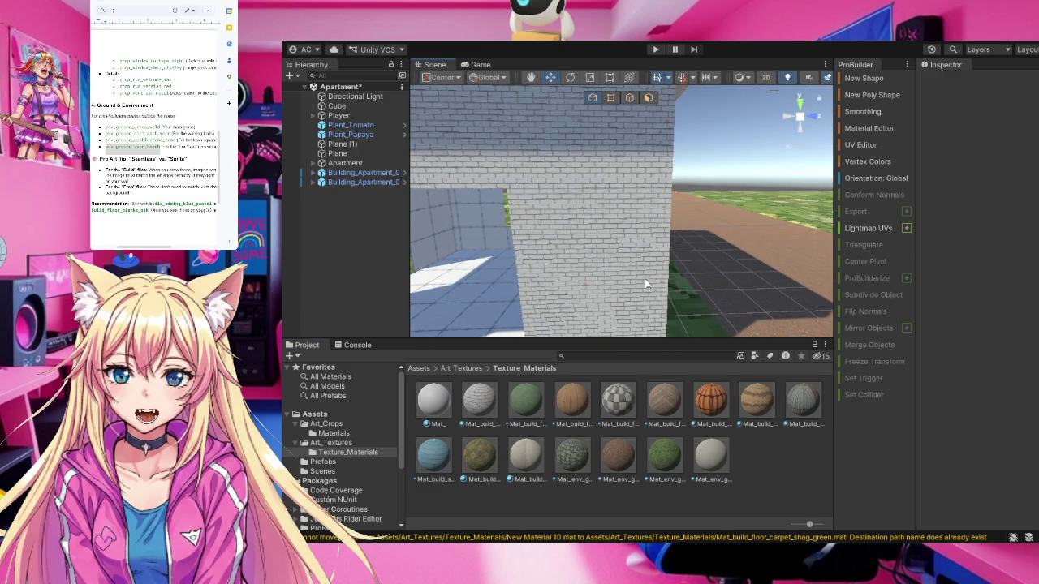
pyautogui.scroll(-5, 644, 279)
pyautogui.moveTo(621, 278)
pyautogui.mouseDown()
pyautogui.moveTo(516, 274)
pyautogui.moveTo(518, 288)
pyautogui.mouseUp()
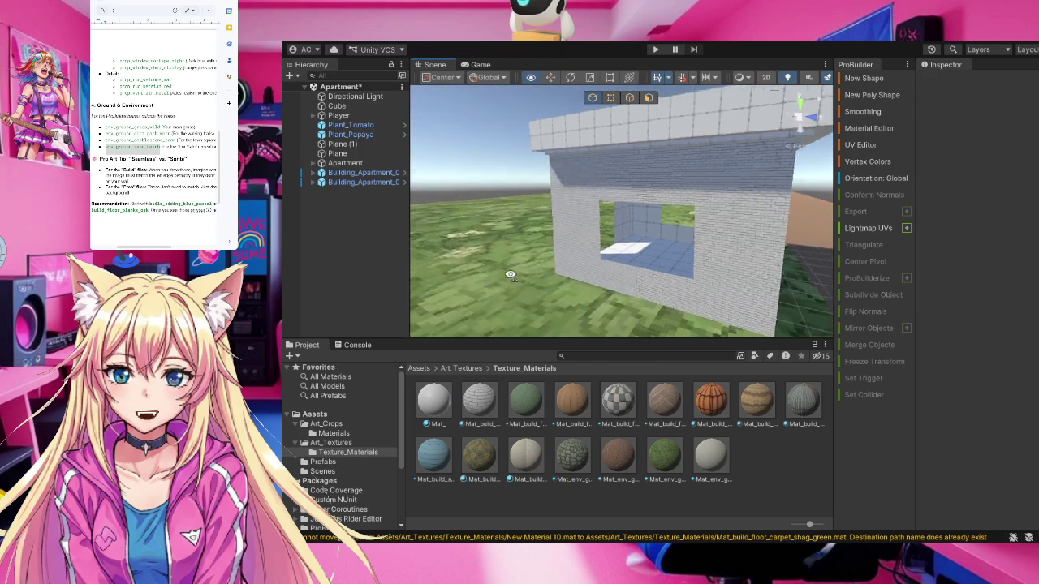
# Apply the grey roof tile material to its roof and frame the building from the front
pyautogui.click(804, 399)
pyautogui.moveTo(809, 401)
pyautogui.mouseDown()
pyautogui.moveTo(632, 208)
pyautogui.moveTo(688, 159)
pyautogui.mouseUp()
pyautogui.scroll(5, 709, 201)
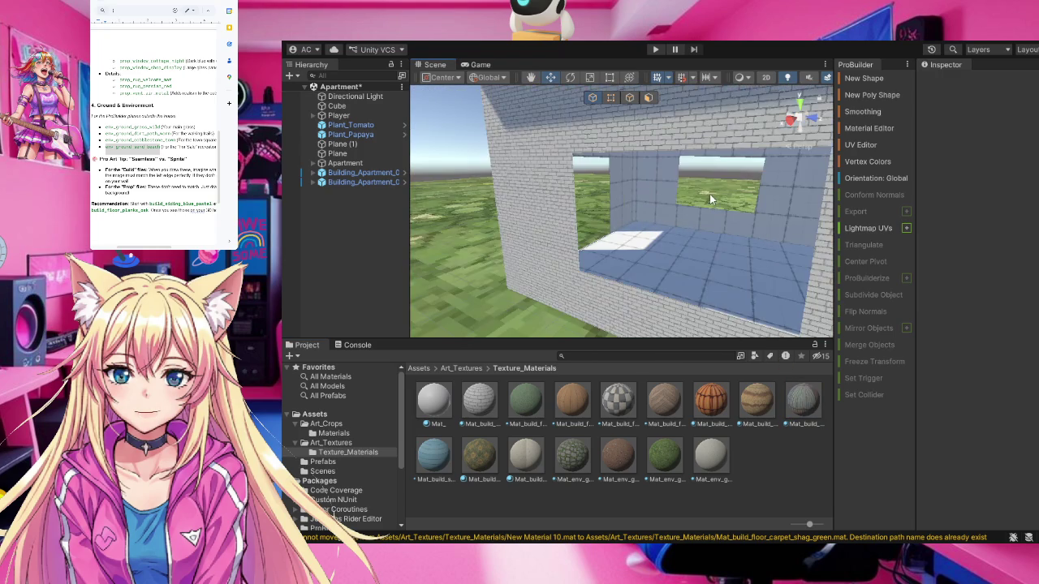
pyautogui.scroll(-5, 709, 195)
pyautogui.moveTo(710, 192)
pyautogui.mouseDown()
pyautogui.moveTo(668, 180)
pyautogui.moveTo(770, 205)
pyautogui.moveTo(690, 156)
pyautogui.moveTo(464, 173)
pyautogui.mouseUp()
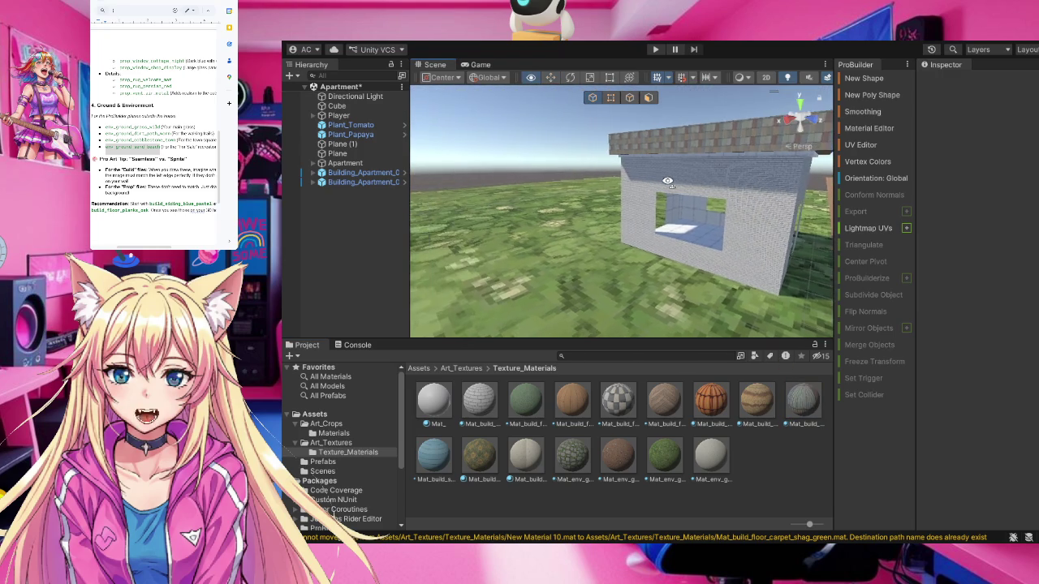
pyautogui.scroll(2, 751, 187)
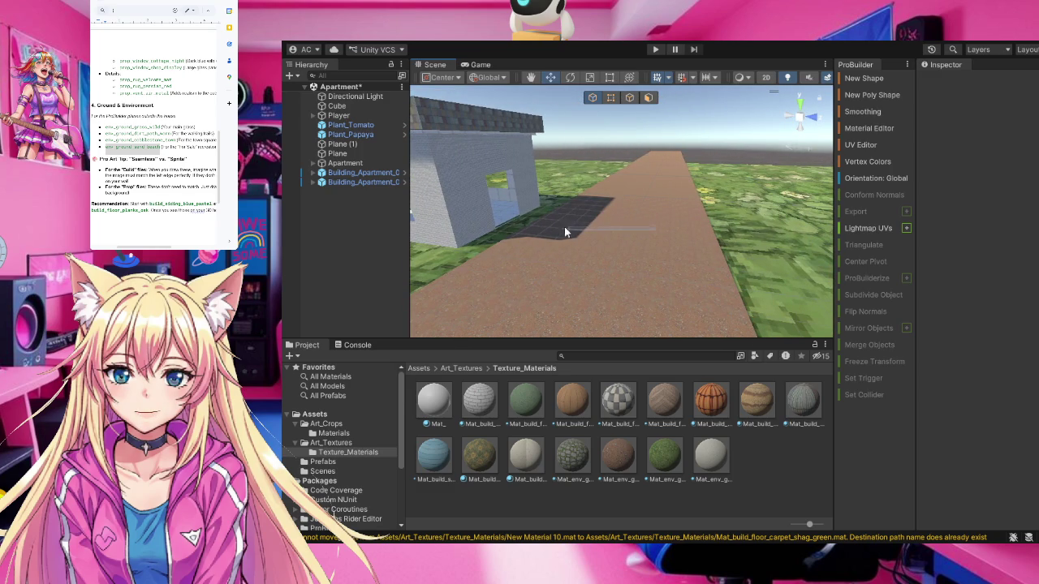
pyautogui.moveTo(631, 195)
pyautogui.mouseDown()
pyautogui.moveTo(505, 128)
pyautogui.moveTo(534, 163)
pyautogui.mouseUp()
pyautogui.scroll(1, 628, 219)
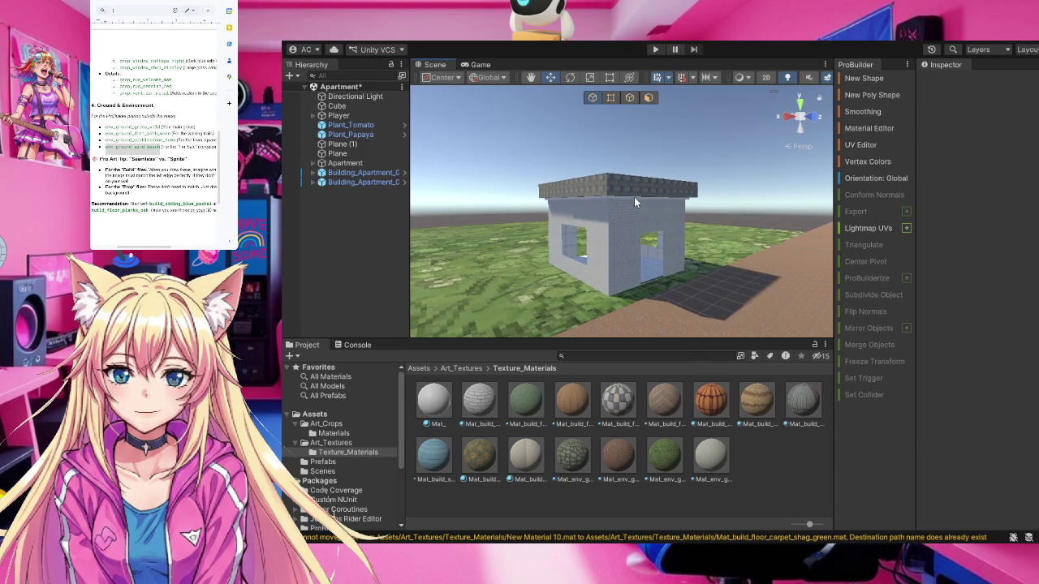
pyautogui.scroll(-3, 634, 196)
pyautogui.moveTo(634, 196); pyautogui.dragTo(636, 249)
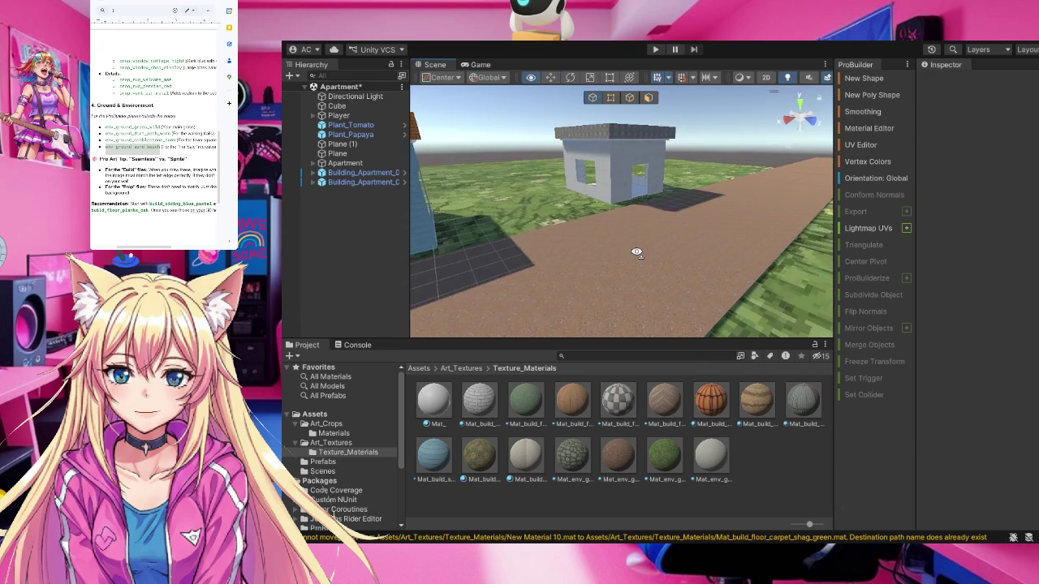
pyautogui.moveTo(653, 182)
pyautogui.mouseDown()
pyautogui.moveTo(653, 132)
pyautogui.moveTo(629, 262)
pyautogui.moveTo(626, 219)
pyautogui.moveTo(627, 235)
pyautogui.mouseUp()
pyautogui.moveTo(626, 235); pyautogui.dragTo(635, 174)
pyautogui.scroll(5, 635, 188)
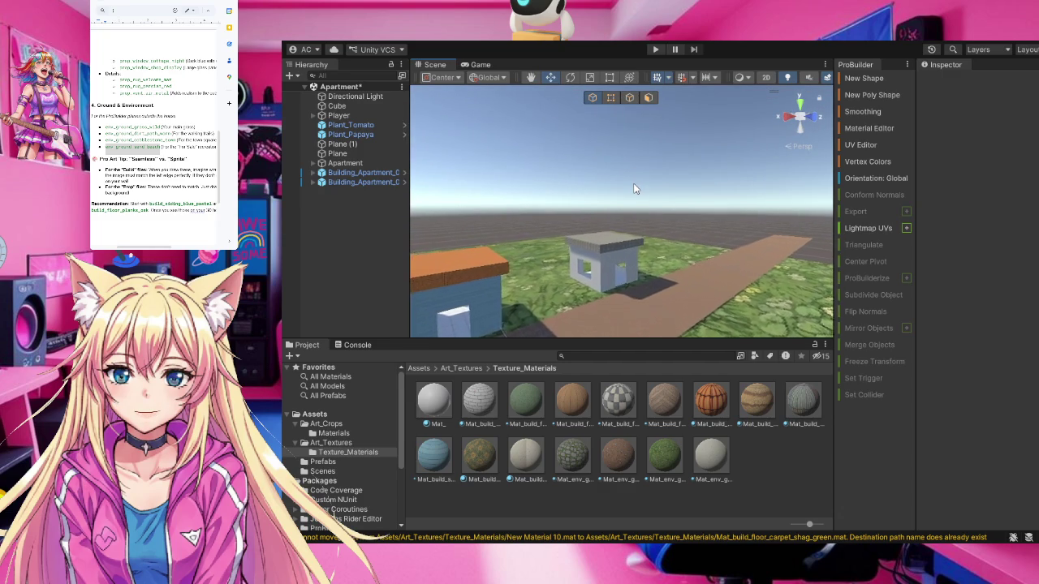
# Orbit and zoom along the grey cobblestone road between the two buildings
pyautogui.moveTo(635, 259)
pyautogui.mouseDown()
pyautogui.moveTo(621, 365)
pyautogui.moveTo(646, 281)
pyautogui.mouseUp()
pyautogui.moveTo(616, 173)
pyautogui.mouseDown()
pyautogui.moveTo(298, 143)
pyautogui.moveTo(564, 155)
pyautogui.mouseUp()
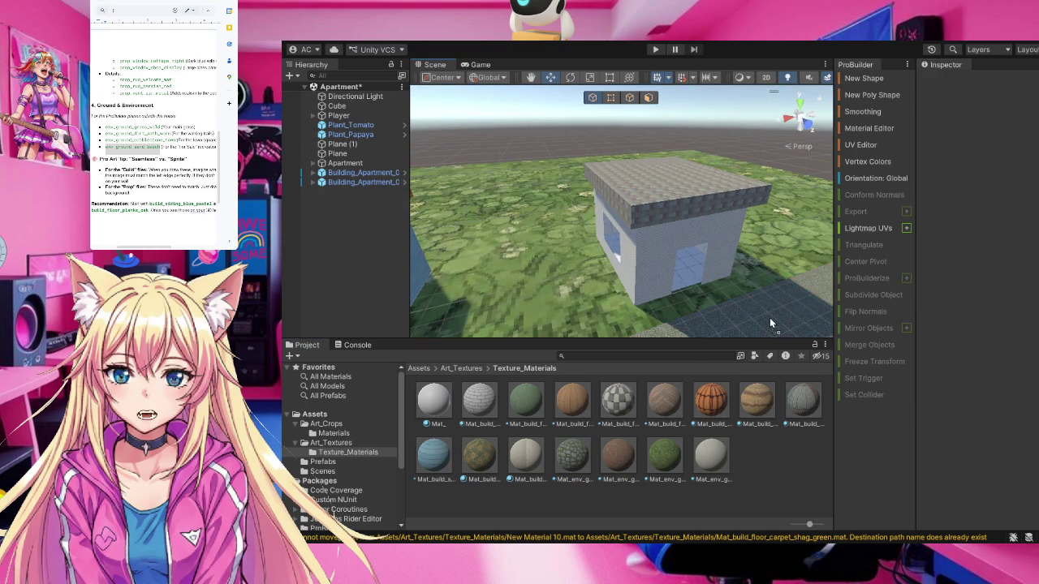
pyautogui.moveTo(788, 322)
pyautogui.mouseDown()
pyautogui.moveTo(343, 273)
pyautogui.moveTo(477, 301)
pyautogui.moveTo(638, 266)
pyautogui.mouseUp()
pyautogui.scroll(5, 639, 266)
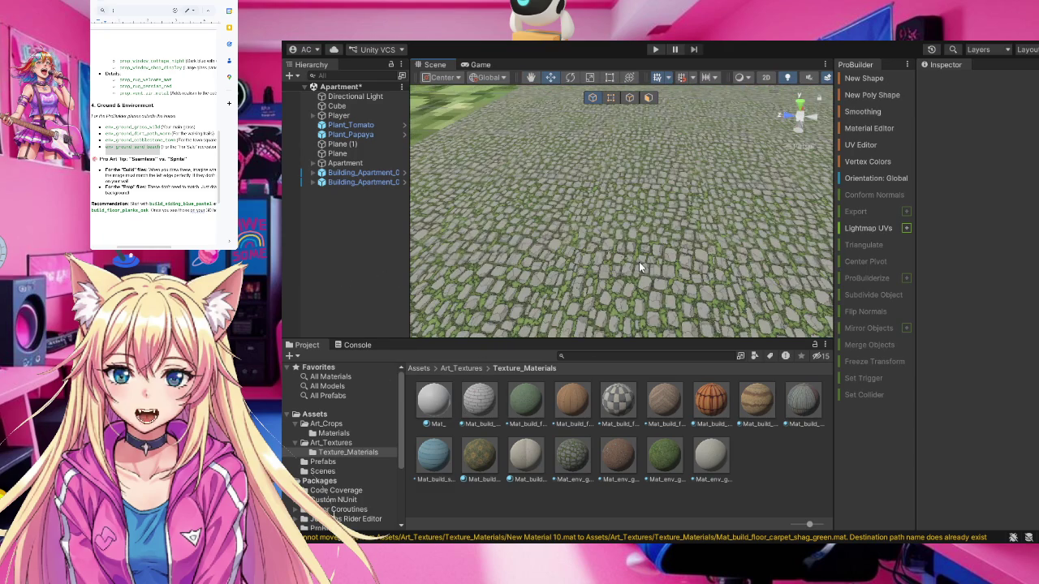
pyautogui.moveTo(639, 261)
pyautogui.mouseDown()
pyautogui.moveTo(794, 195)
pyautogui.moveTo(380, 163)
pyautogui.moveTo(431, 254)
pyautogui.mouseUp()
pyautogui.moveTo(526, 206); pyautogui.dragTo(504, 192)
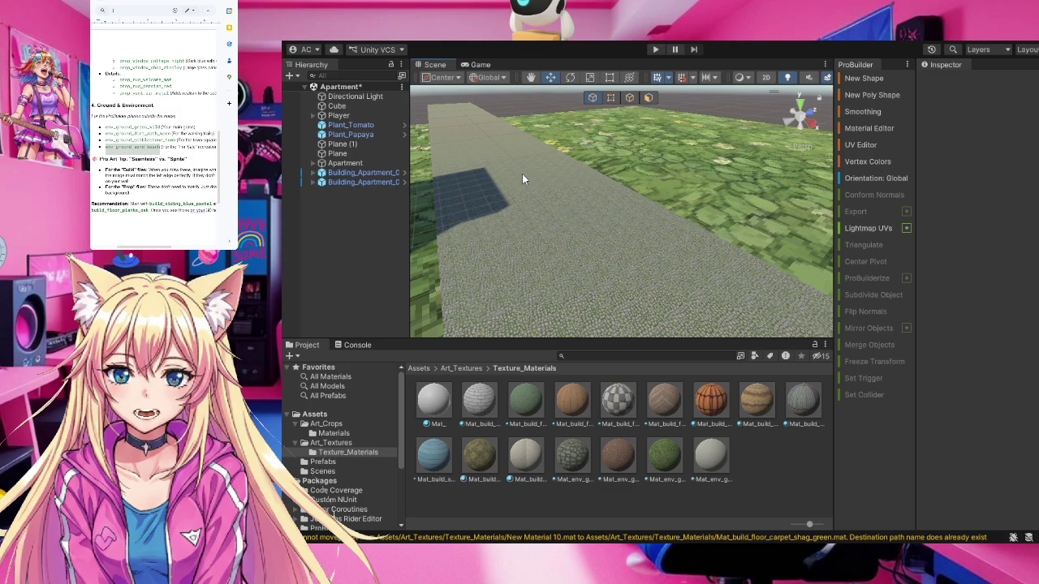
# Select the ground plane to show its grass ground material, then orbit toward the white building
pyautogui.click(763, 192)
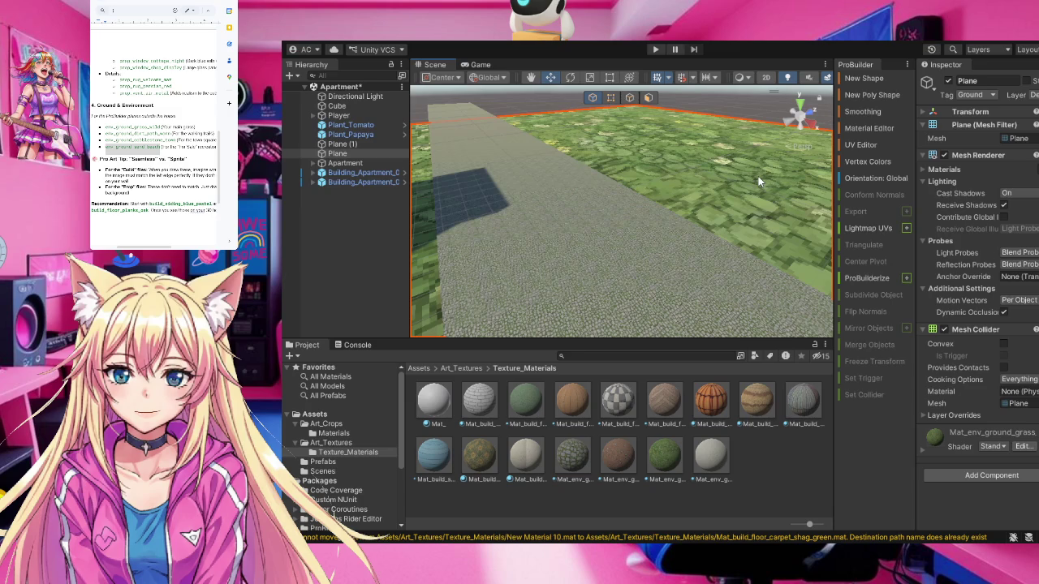
pyautogui.moveTo(636, 171)
pyautogui.mouseDown()
pyautogui.moveTo(1004, 166)
pyautogui.moveTo(773, 91)
pyautogui.mouseUp()
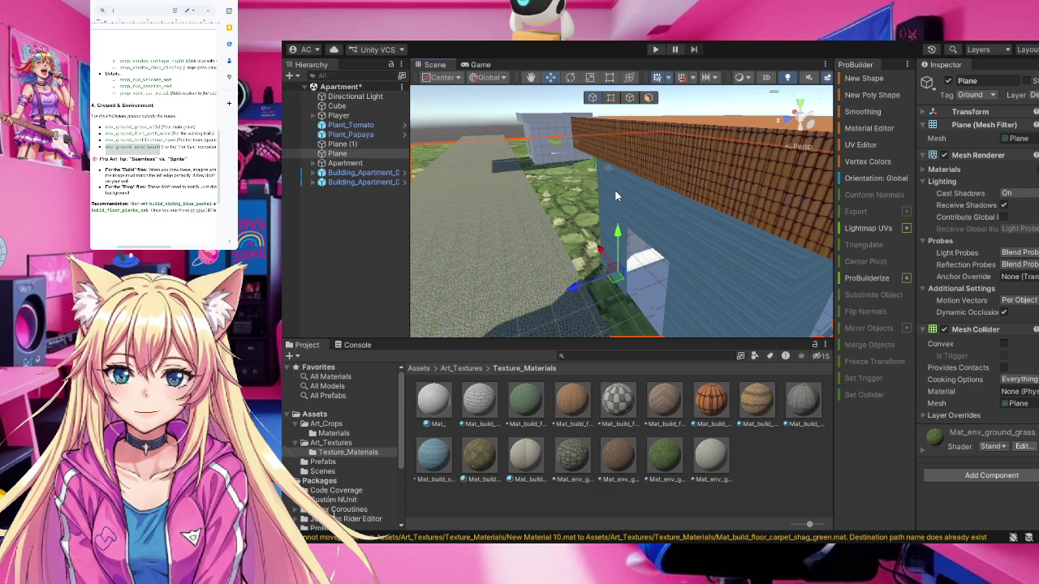
pyautogui.moveTo(621, 185)
pyautogui.mouseDown()
pyautogui.moveTo(660, 163)
pyautogui.moveTo(732, 196)
pyautogui.moveTo(861, 189)
pyautogui.moveTo(871, 166)
pyautogui.mouseUp()
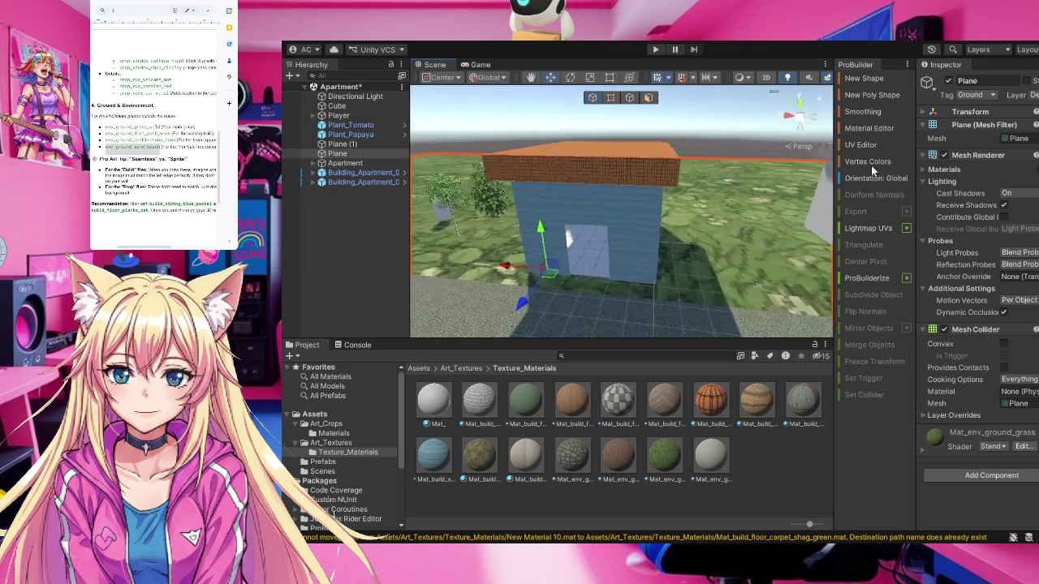
pyautogui.press('a')
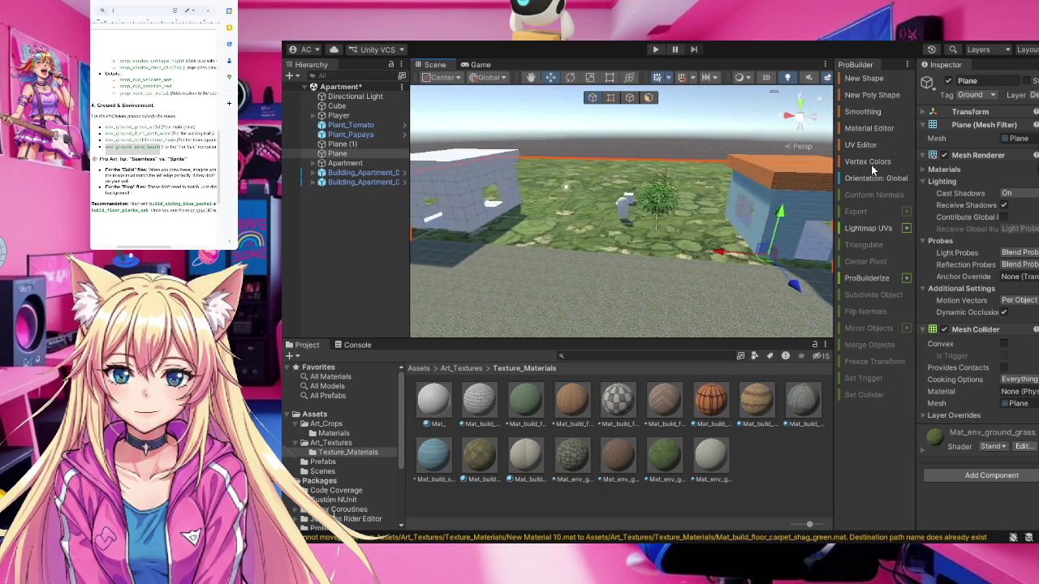
pyautogui.moveTo(638, 219)
pyautogui.mouseDown()
pyautogui.moveTo(441, 212)
pyautogui.moveTo(744, 228)
pyautogui.moveTo(714, 228)
pyautogui.mouseUp()
pyautogui.scroll(10, 714, 228)
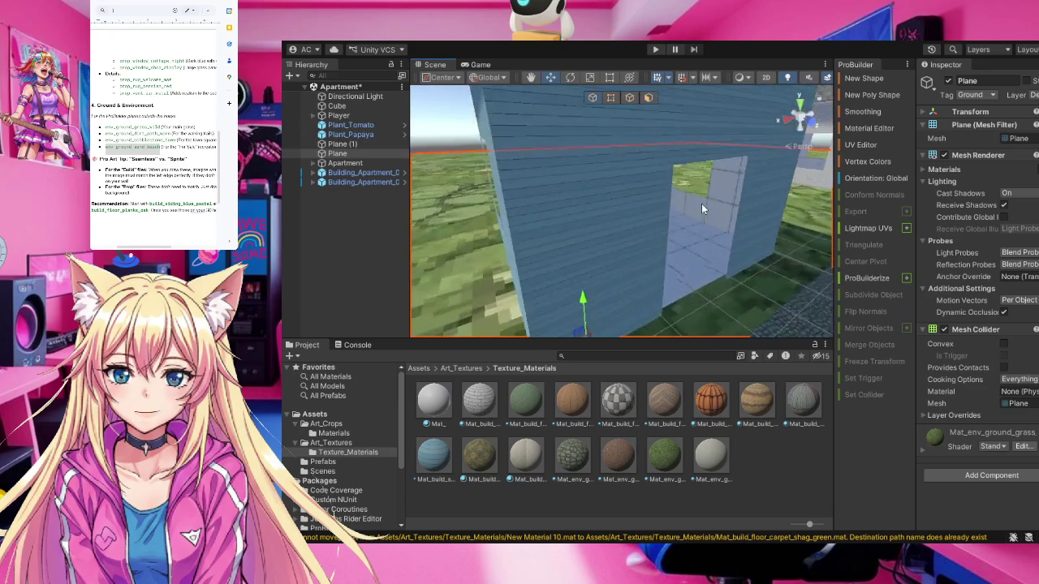
pyautogui.scroll(5, 719, 181)
pyautogui.moveTo(698, 191)
pyautogui.mouseDown()
pyautogui.moveTo(685, 257)
pyautogui.moveTo(706, 175)
pyautogui.moveTo(854, 184)
pyautogui.mouseUp()
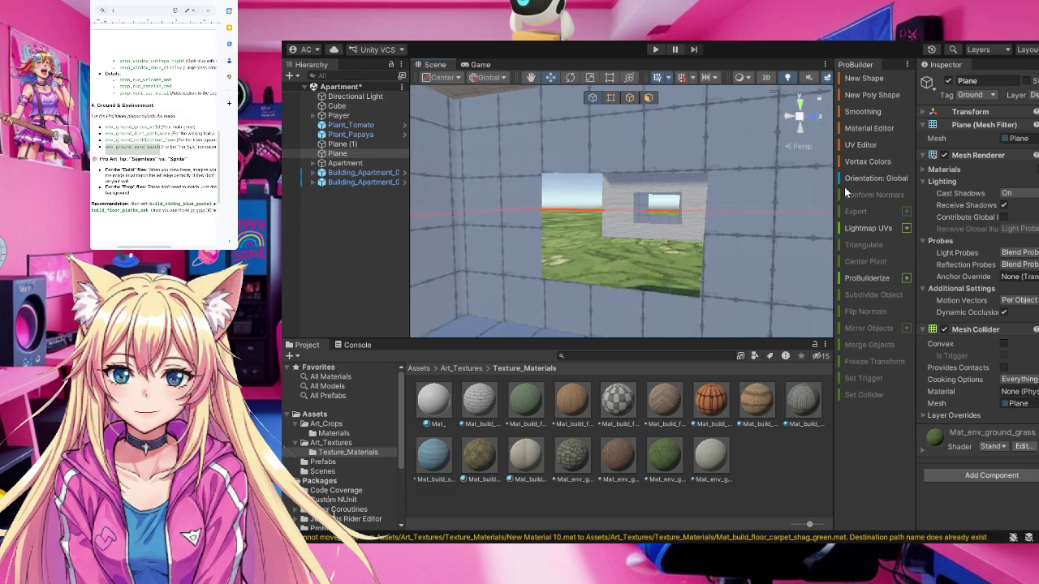
pyautogui.scroll(-3, 795, 171)
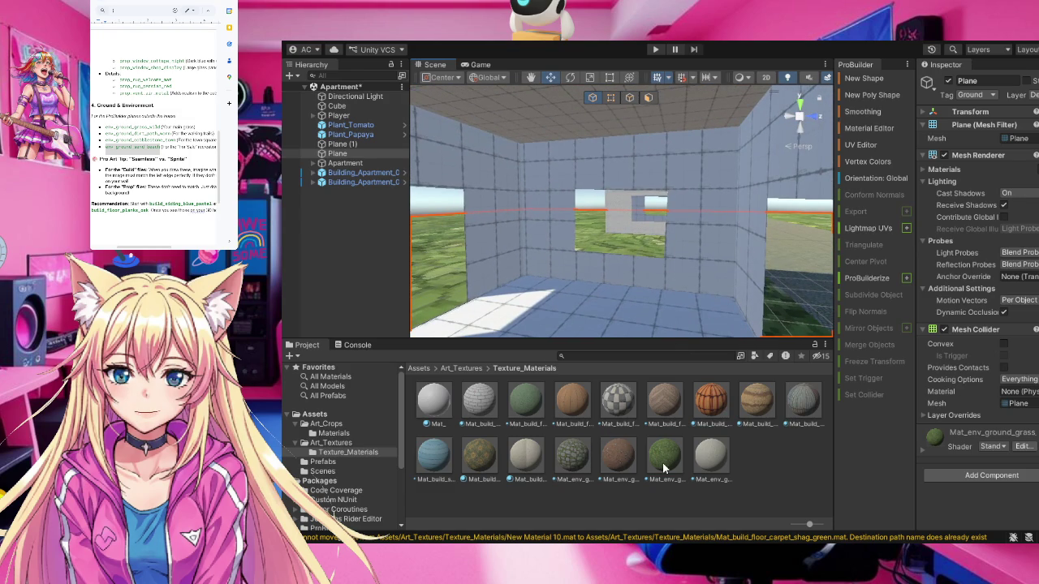
pyautogui.moveTo(482, 458)
pyautogui.mouseDown()
pyautogui.moveTo(483, 475)
pyautogui.moveTo(571, 221)
pyautogui.mouseUp()
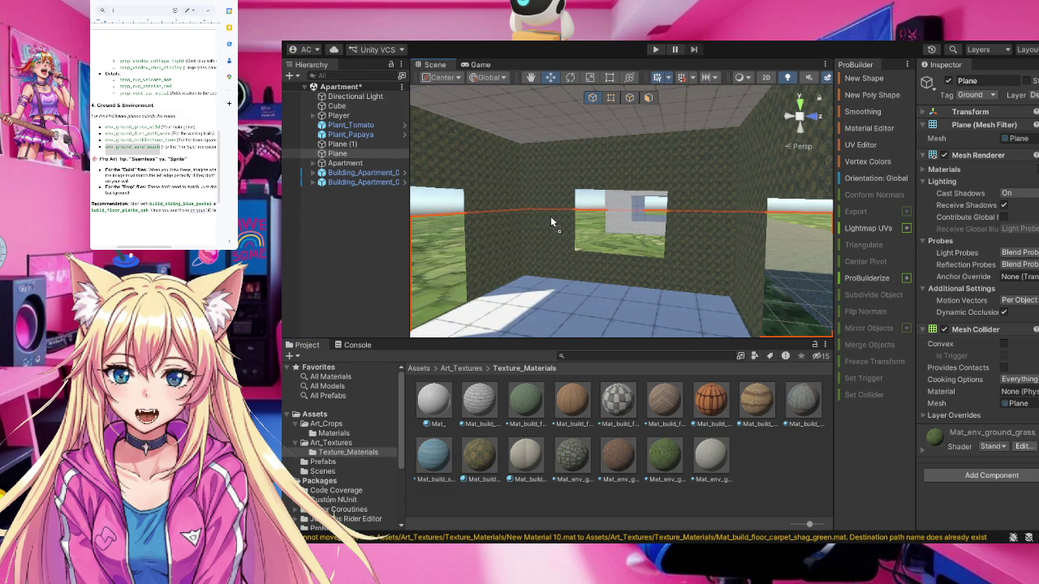
pyautogui.moveTo(608, 277)
pyautogui.mouseDown()
pyautogui.moveTo(726, 268)
pyautogui.moveTo(664, 273)
pyautogui.mouseUp()
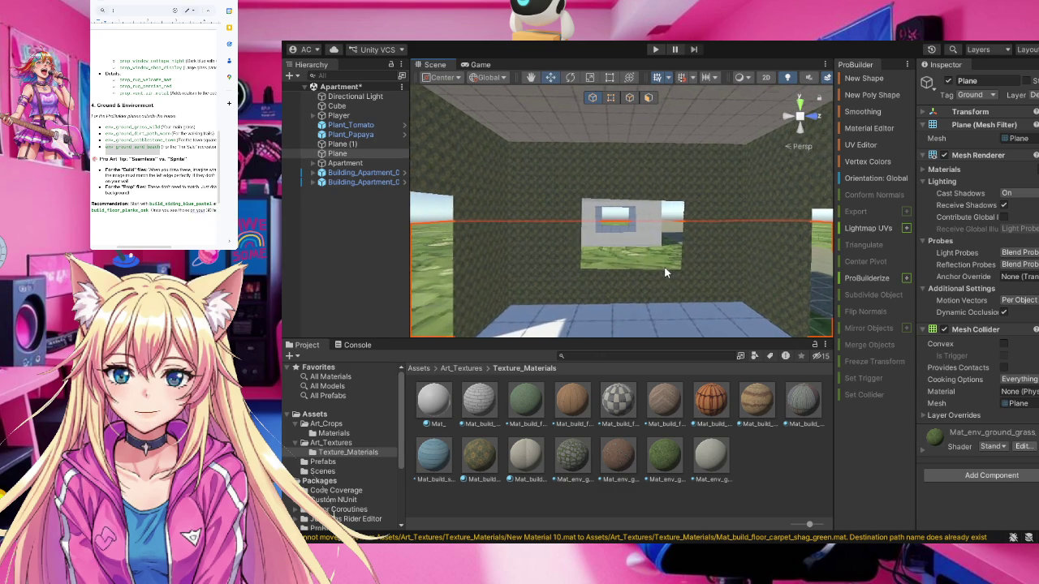
pyautogui.scroll(3, 664, 273)
pyautogui.scroll(3, 663, 273)
pyautogui.scroll(-8, 664, 272)
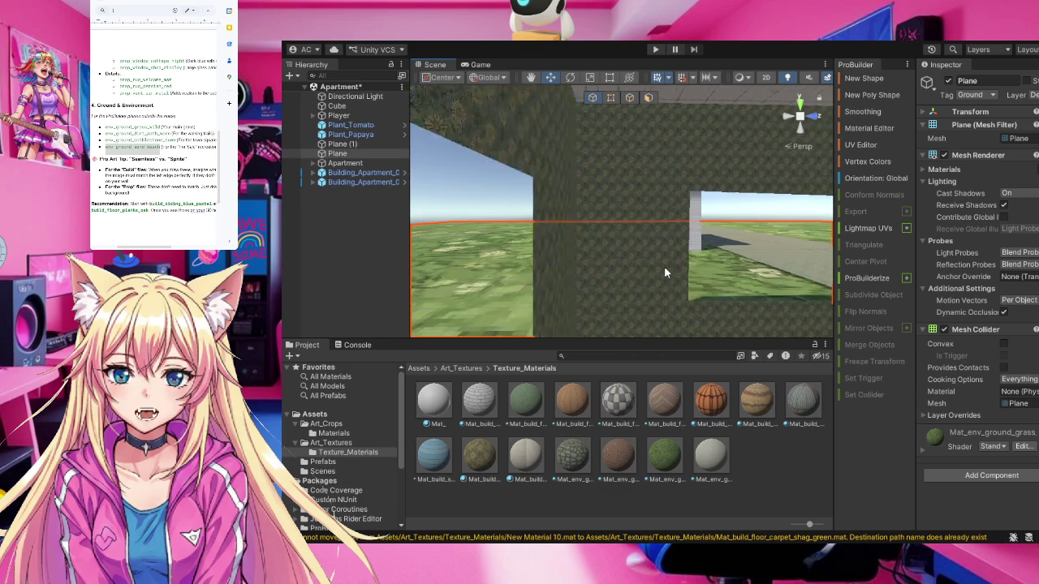
pyautogui.scroll(8, 664, 273)
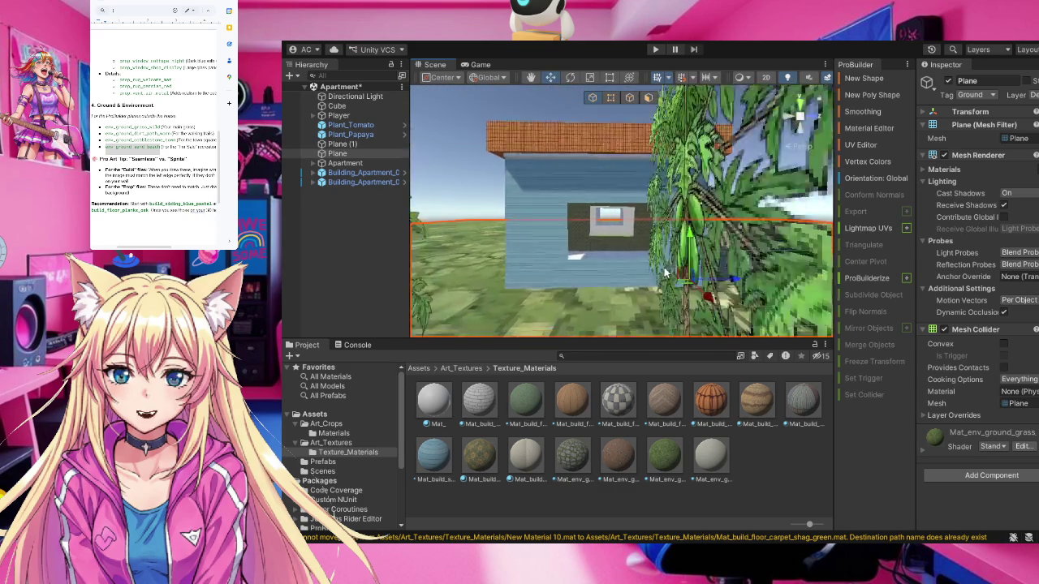
pyautogui.scroll(2, 580, 276)
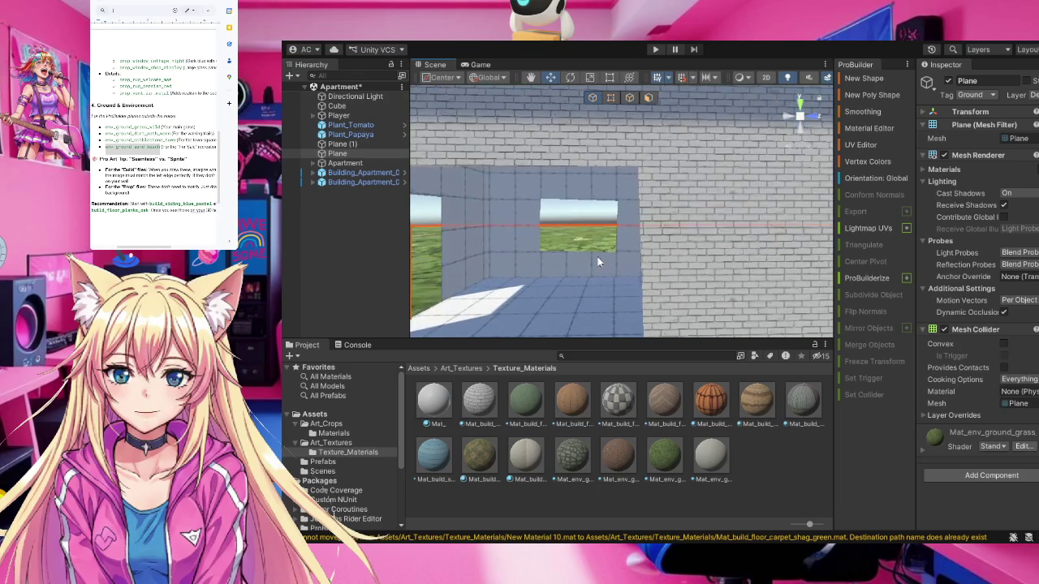
pyautogui.scroll(-10, 657, 216)
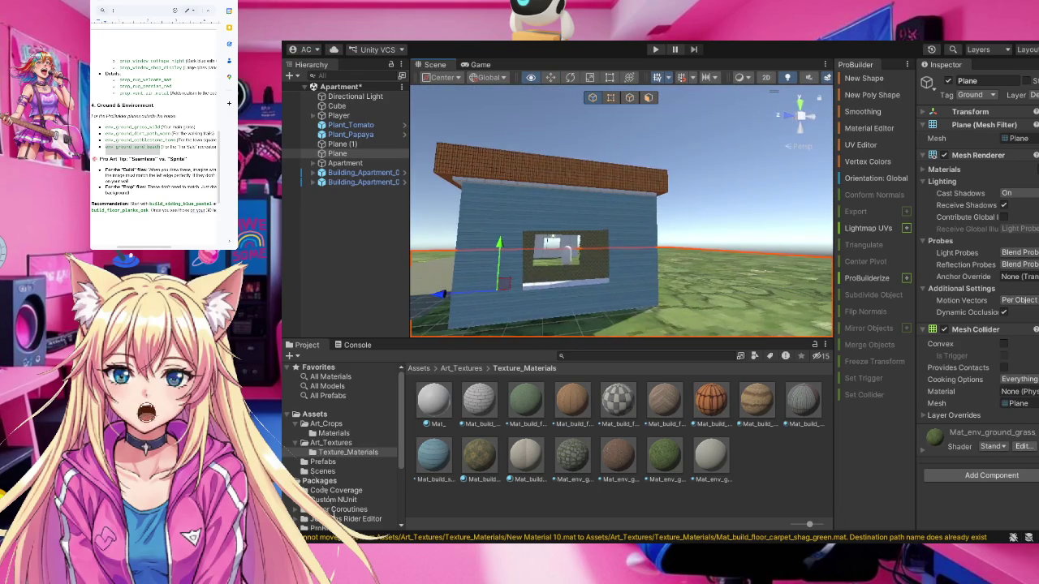
pyautogui.moveTo(617, 244)
pyautogui.mouseDown()
pyautogui.moveTo(546, 240)
pyautogui.moveTo(715, 300)
pyautogui.mouseUp()
pyautogui.scroll(3, 715, 299)
pyautogui.scroll(-4, 712, 299)
pyautogui.scroll(4, 710, 297)
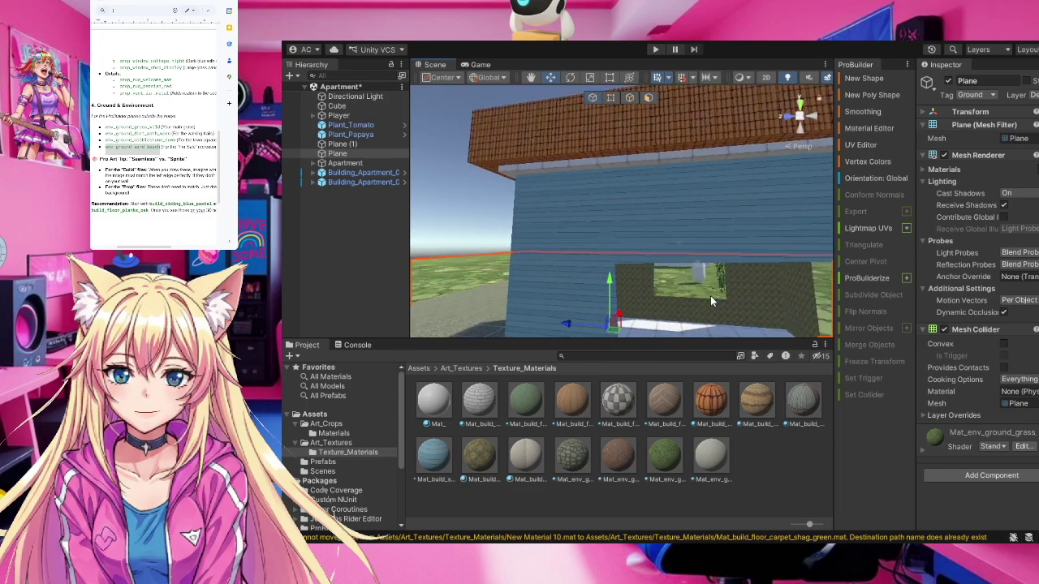
pyautogui.scroll(5, 710, 295)
pyautogui.scroll(6, 703, 224)
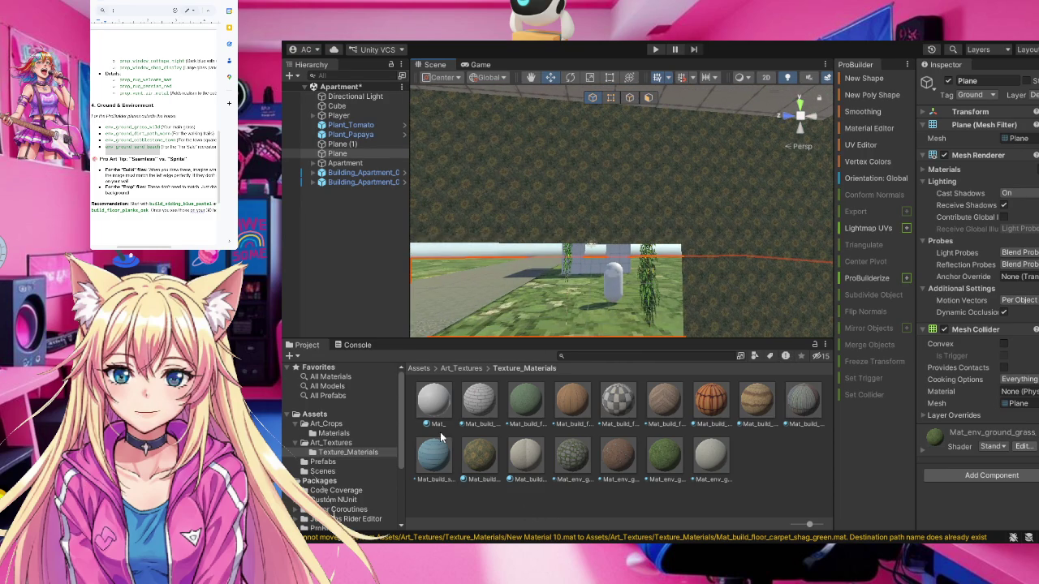
# Try grey tiles on the wall and dark wood planks on the floor, settling on light carpet
pyautogui.moveTo(526, 458); pyautogui.dragTo(680, 165)
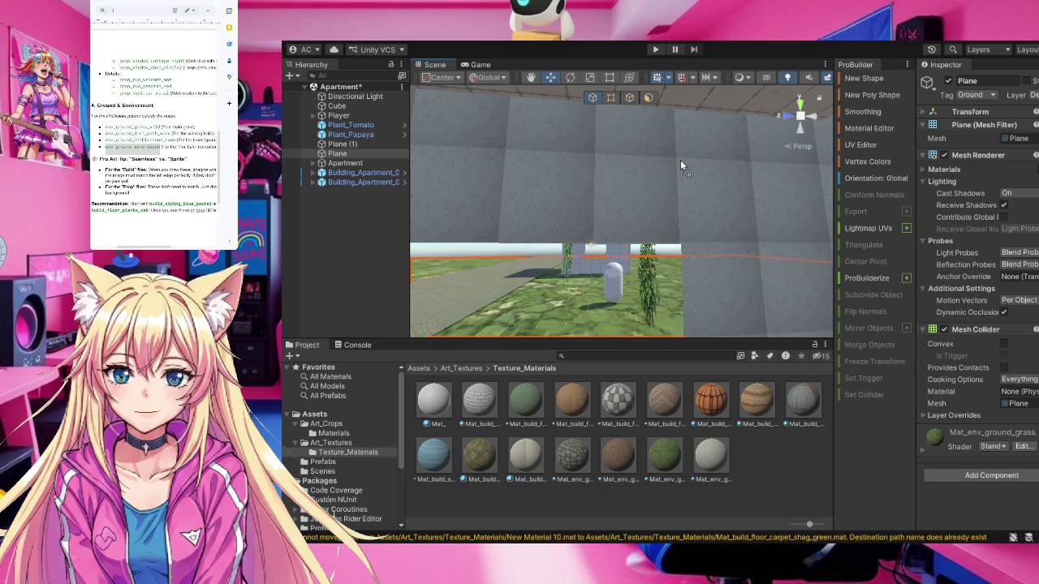
pyautogui.moveTo(680, 160)
pyautogui.mouseDown()
pyautogui.moveTo(624, 219)
pyautogui.moveTo(500, 442)
pyautogui.moveTo(523, 460)
pyautogui.mouseUp()
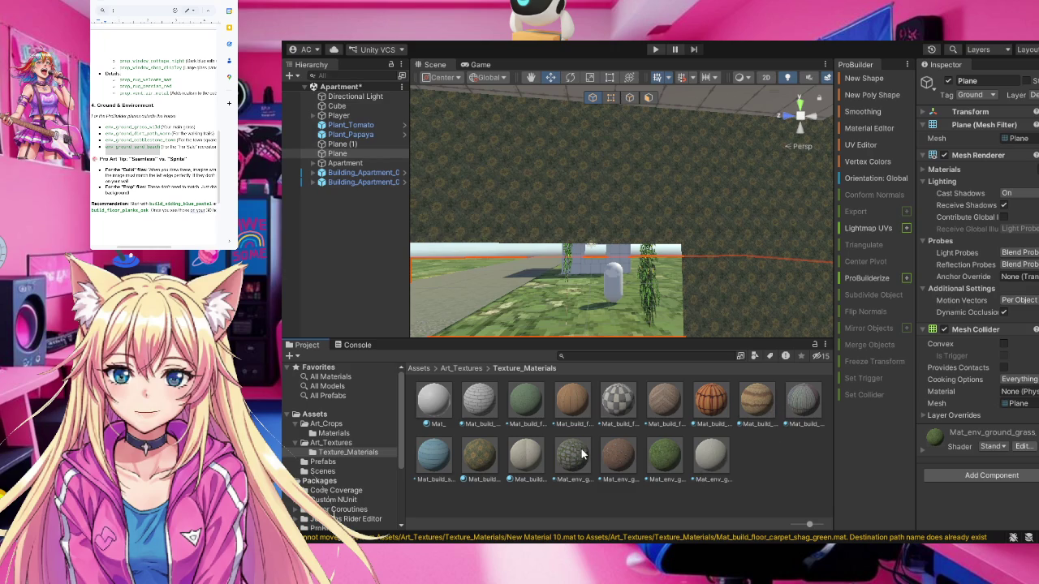
pyautogui.moveTo(657, 281)
pyautogui.mouseDown()
pyautogui.moveTo(642, 260)
pyautogui.moveTo(616, 280)
pyautogui.mouseUp()
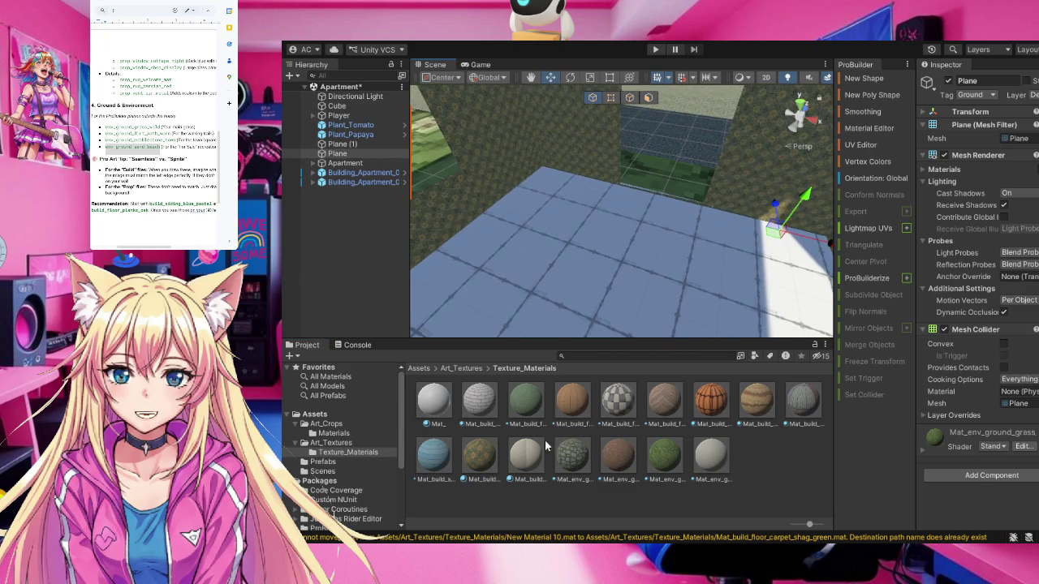
pyautogui.moveTo(575, 403); pyautogui.dragTo(593, 318)
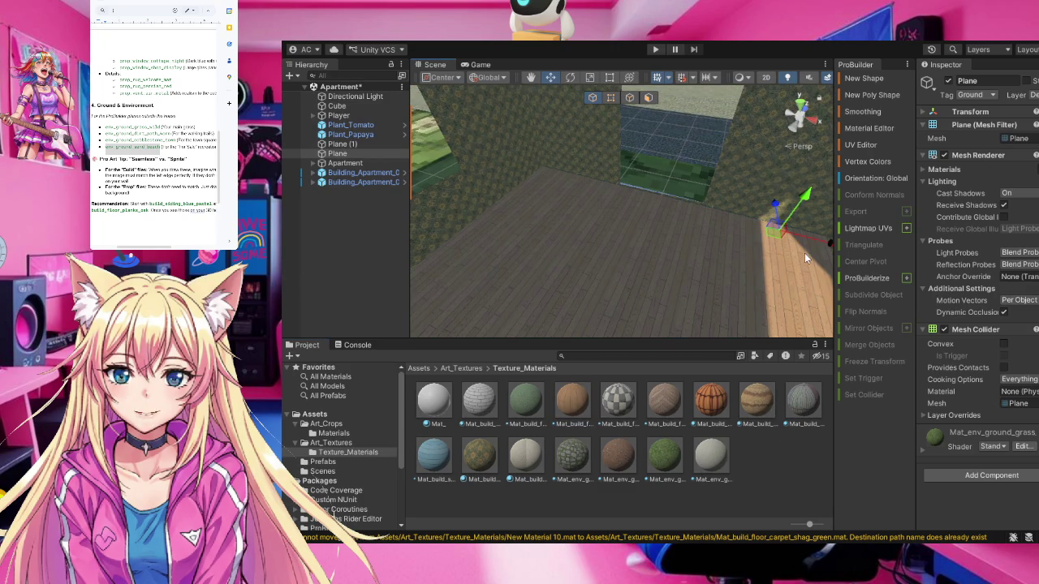
pyautogui.moveTo(725, 216)
pyautogui.mouseDown()
pyautogui.moveTo(389, 177)
pyautogui.moveTo(503, 171)
pyautogui.moveTo(650, 324)
pyautogui.moveTo(784, 440)
pyautogui.mouseUp()
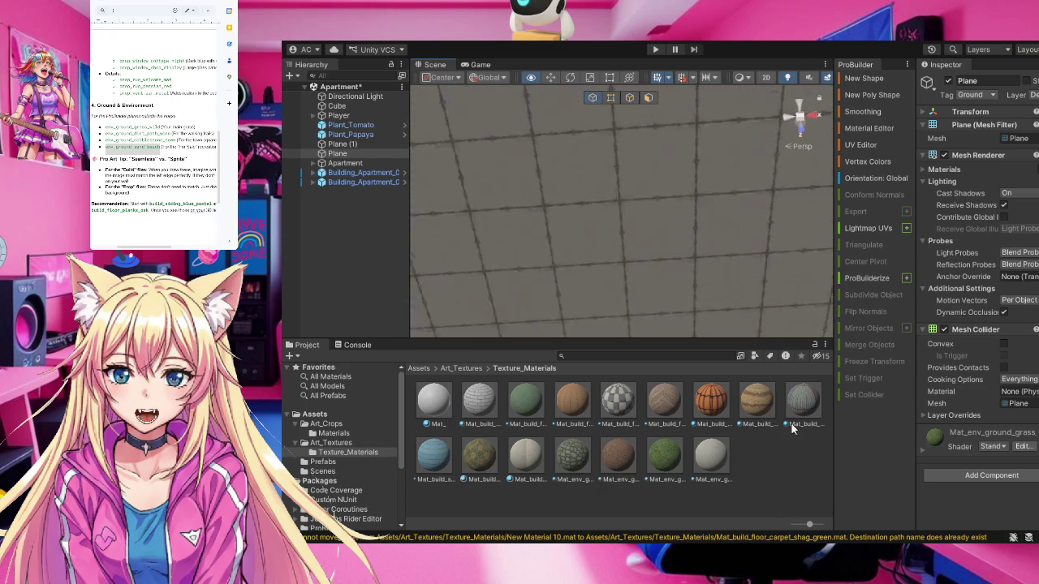
pyautogui.moveTo(524, 456); pyautogui.dragTo(547, 254)
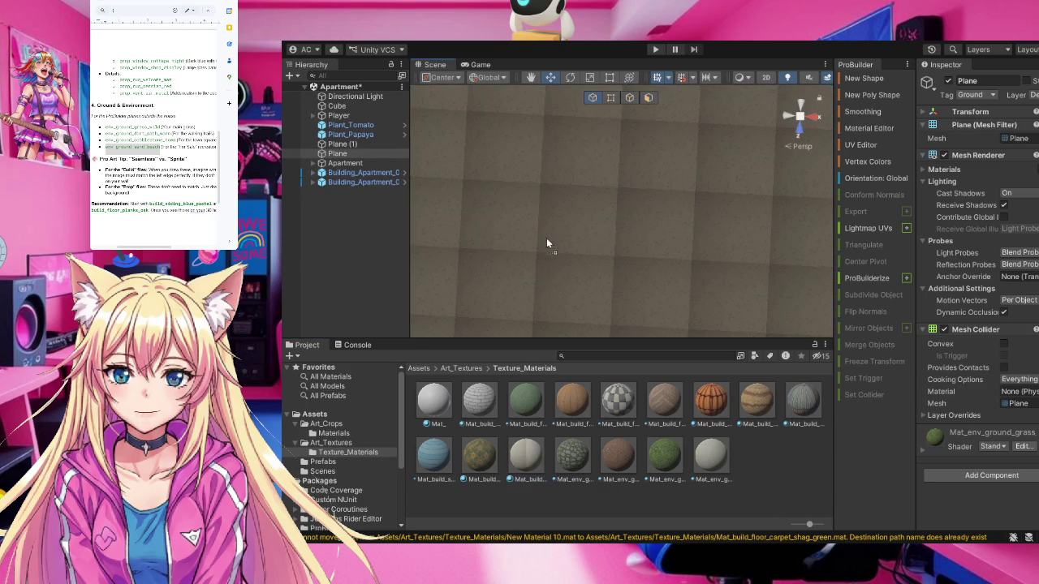
pyautogui.moveTo(688, 298)
pyautogui.mouseDown()
pyautogui.moveTo(645, 195)
pyautogui.moveTo(654, 264)
pyautogui.mouseUp()
pyautogui.scroll(-5, 653, 264)
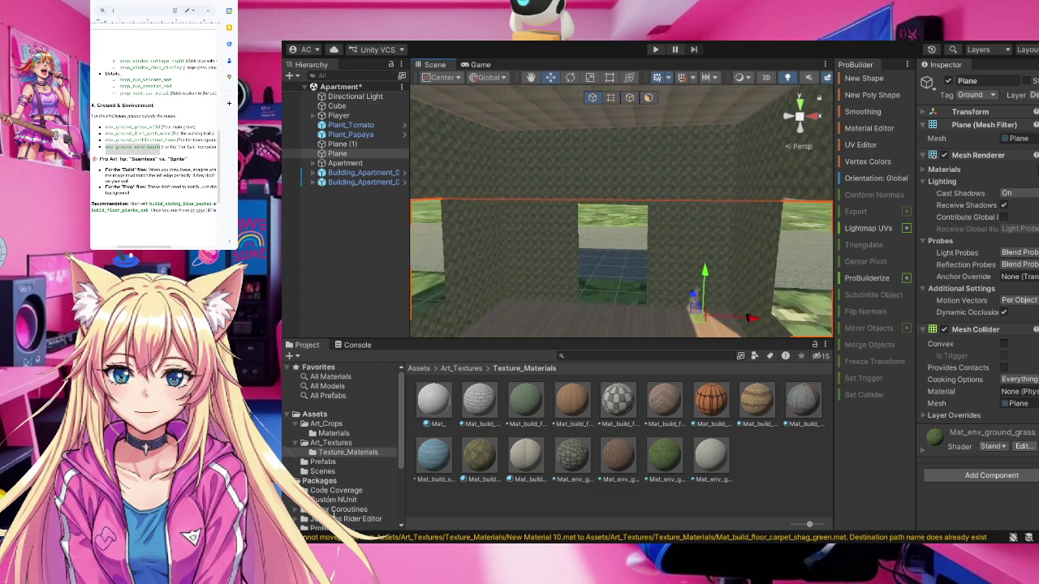
pyautogui.scroll(-5, 702, 277)
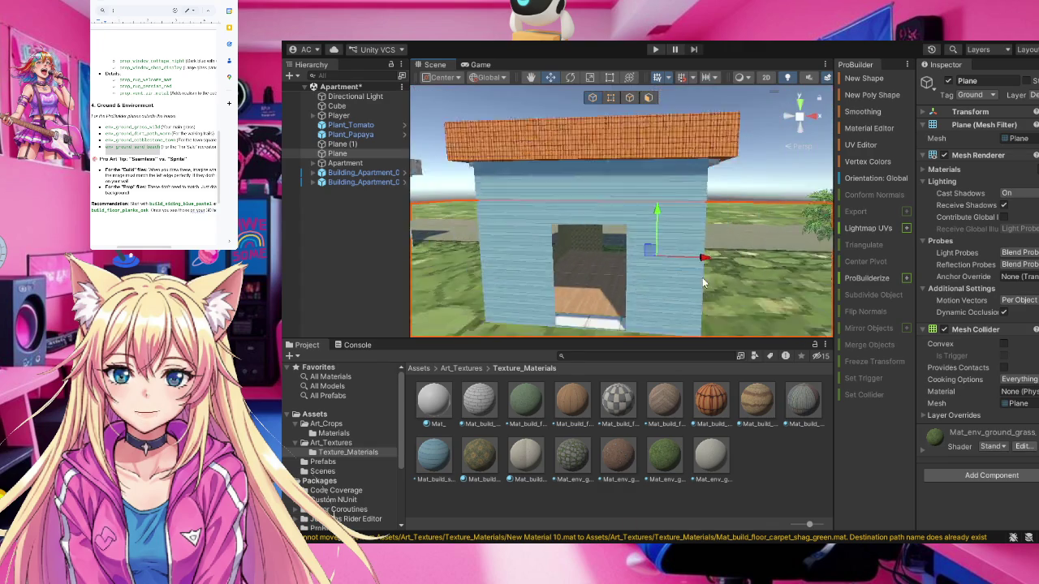
pyautogui.moveTo(702, 277)
pyautogui.mouseDown()
pyautogui.moveTo(589, 259)
pyautogui.moveTo(652, 256)
pyautogui.moveTo(561, 256)
pyautogui.moveTo(662, 235)
pyautogui.mouseUp()
pyautogui.scroll(3, 600, 244)
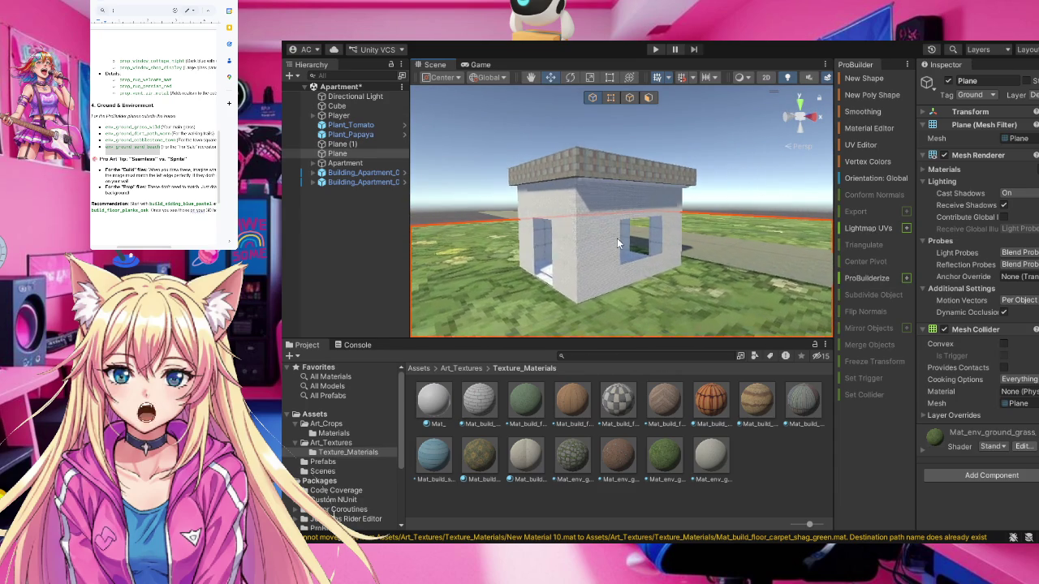
# Cover the interior walls with grey tile and give the ceiling a darker material
pyautogui.scroll(5, 617, 236)
pyautogui.scroll(-5, 617, 232)
pyautogui.scroll(3, 618, 208)
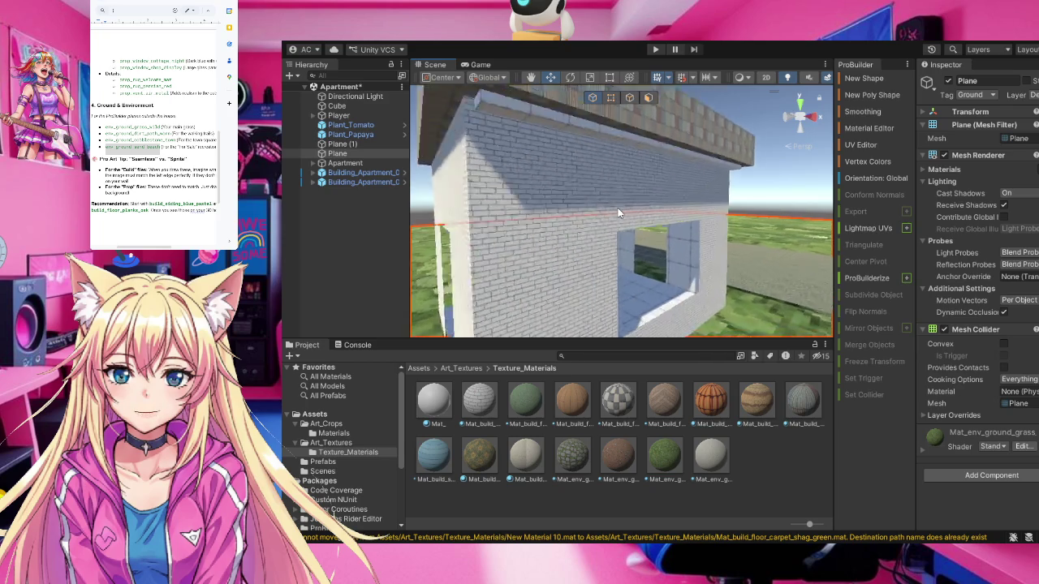
pyautogui.scroll(3, 618, 208)
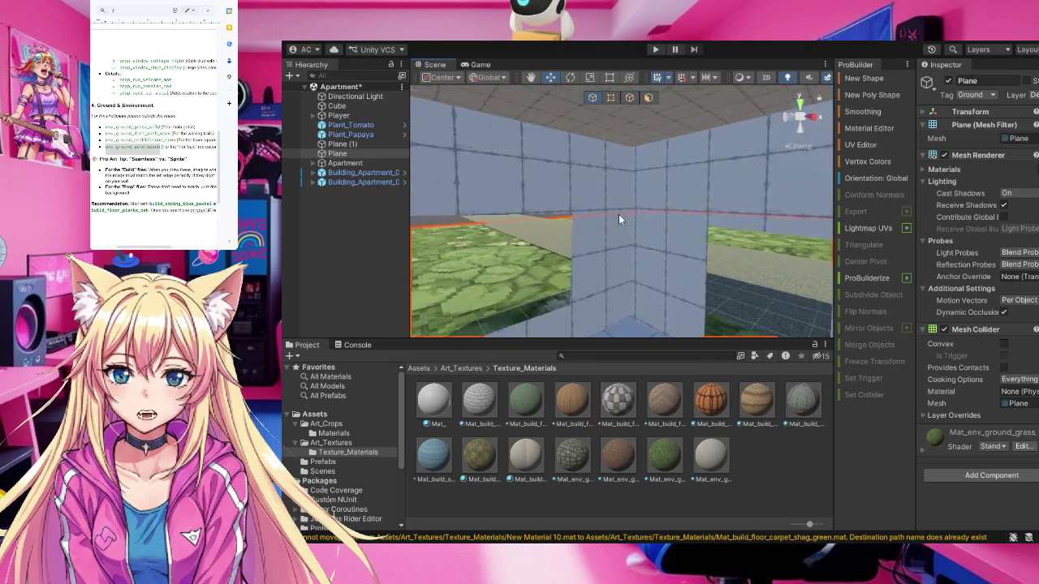
pyautogui.moveTo(618, 217); pyautogui.dragTo(782, 220)
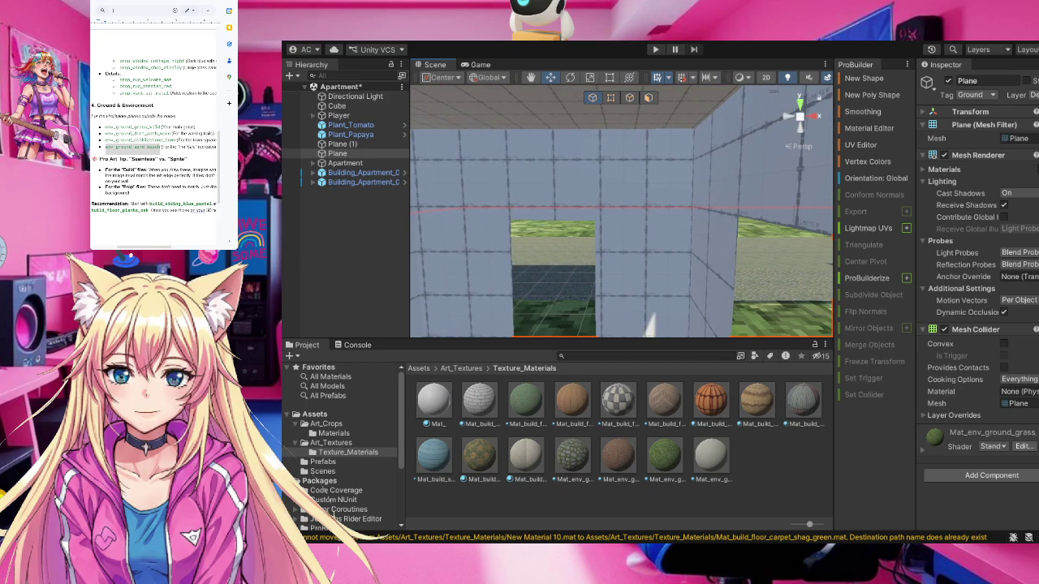
pyautogui.moveTo(527, 460); pyautogui.dragTo(478, 223)
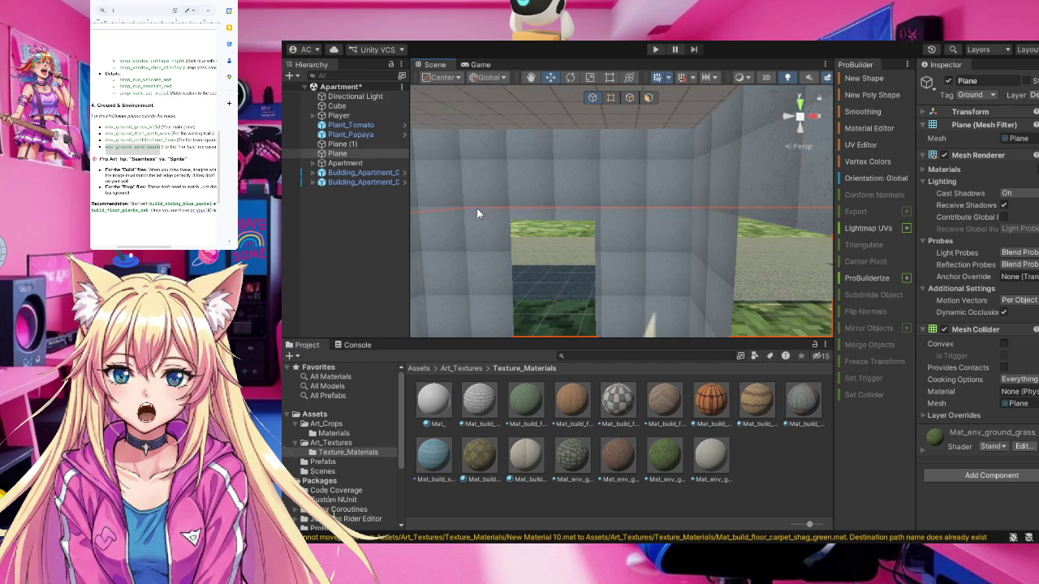
pyautogui.moveTo(523, 455); pyautogui.dragTo(542, 126)
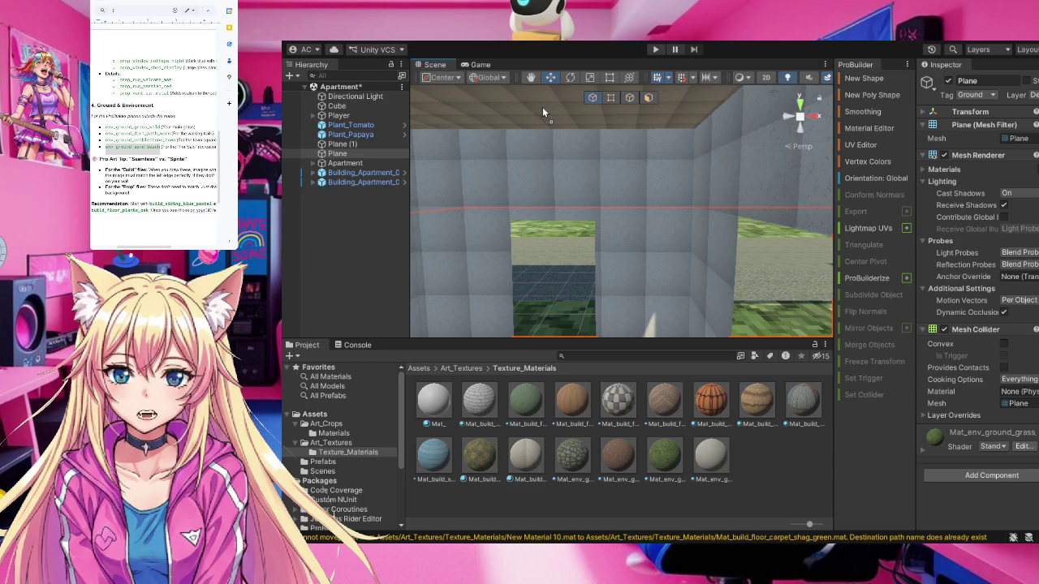
# Put the blue checker kitchen tile material on the interior floor
pyautogui.moveTo(621, 277)
pyautogui.mouseDown()
pyautogui.moveTo(591, 272)
pyautogui.moveTo(585, 132)
pyautogui.moveTo(595, 180)
pyautogui.moveTo(578, 402)
pyautogui.mouseUp()
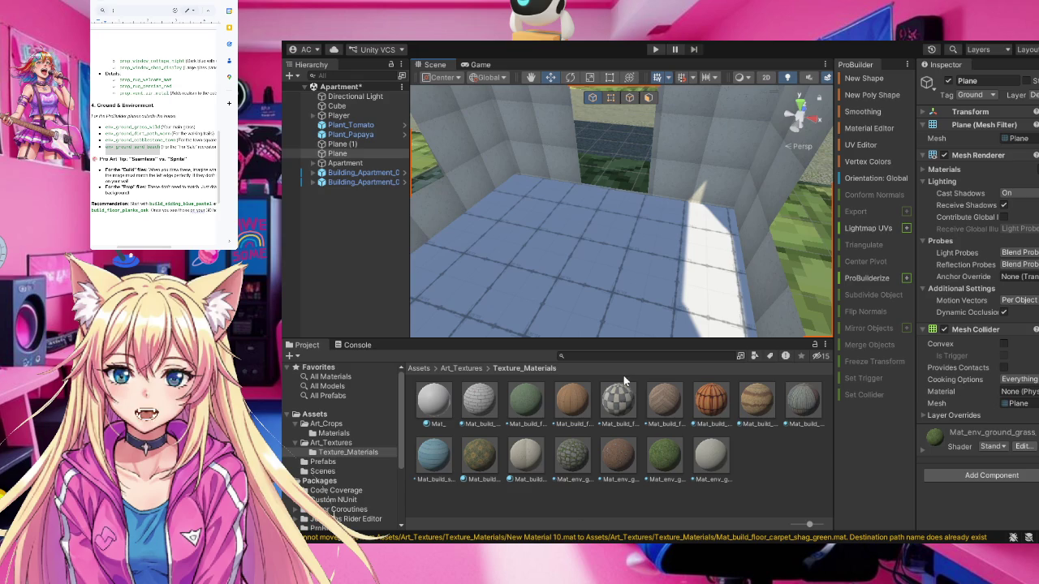
pyautogui.moveTo(626, 411)
pyautogui.mouseDown()
pyautogui.moveTo(603, 297)
pyautogui.moveTo(322, 151)
pyautogui.mouseUp()
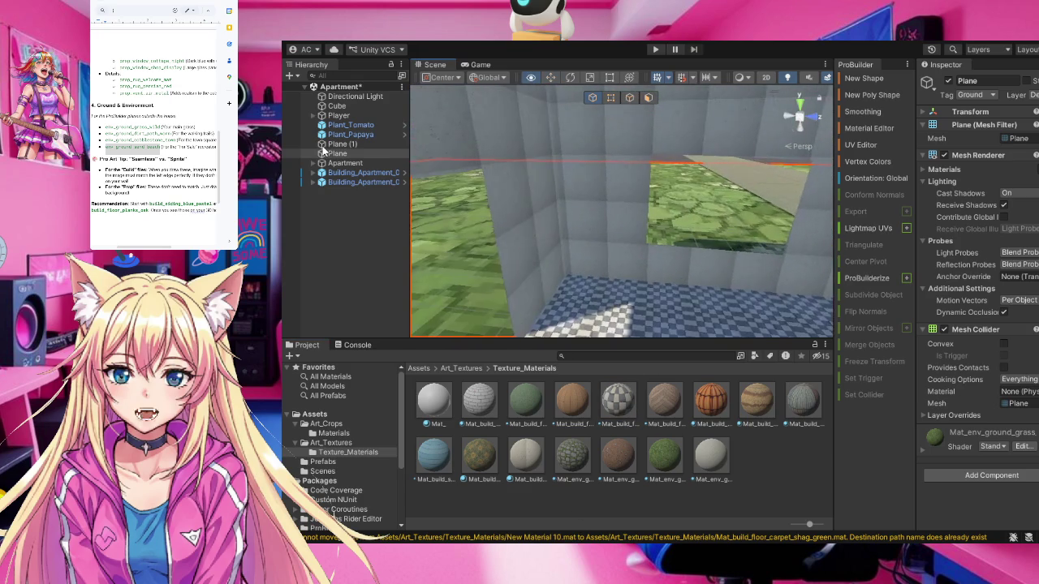
pyautogui.moveTo(659, 189); pyautogui.dragTo(907, 263)
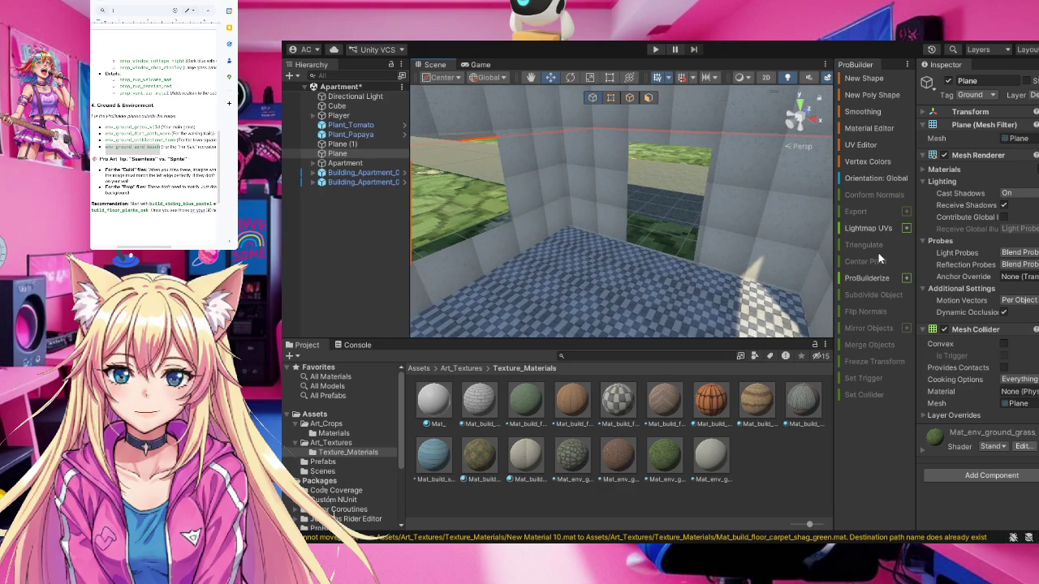
pyautogui.press('f')
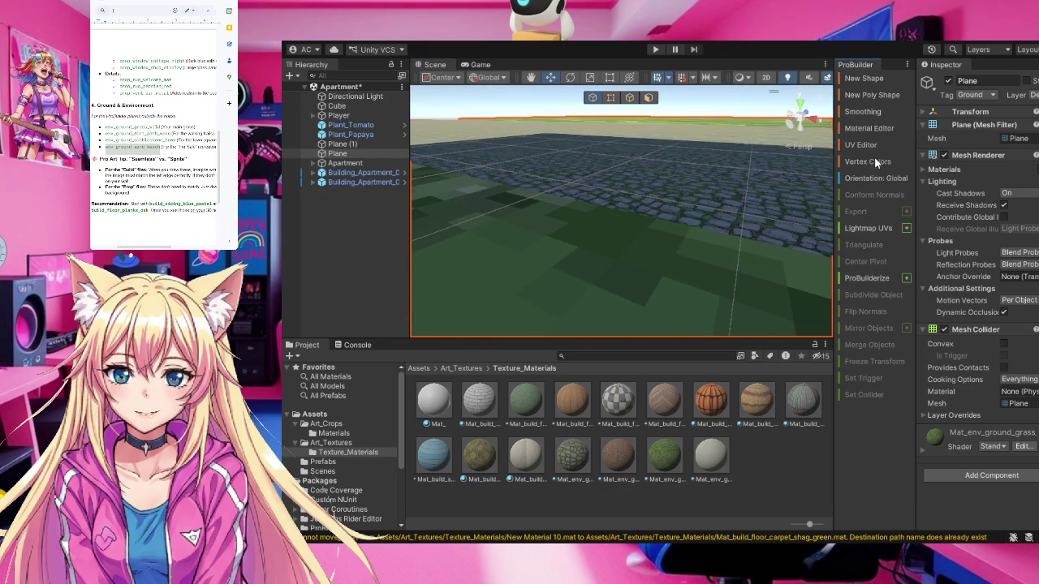
pyautogui.press('w')
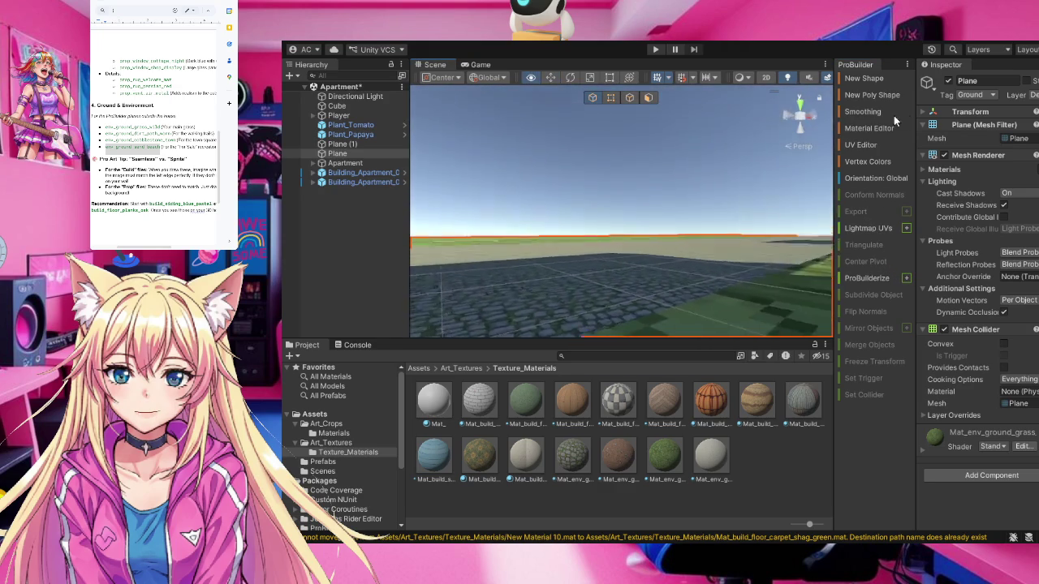
pyautogui.press('s')
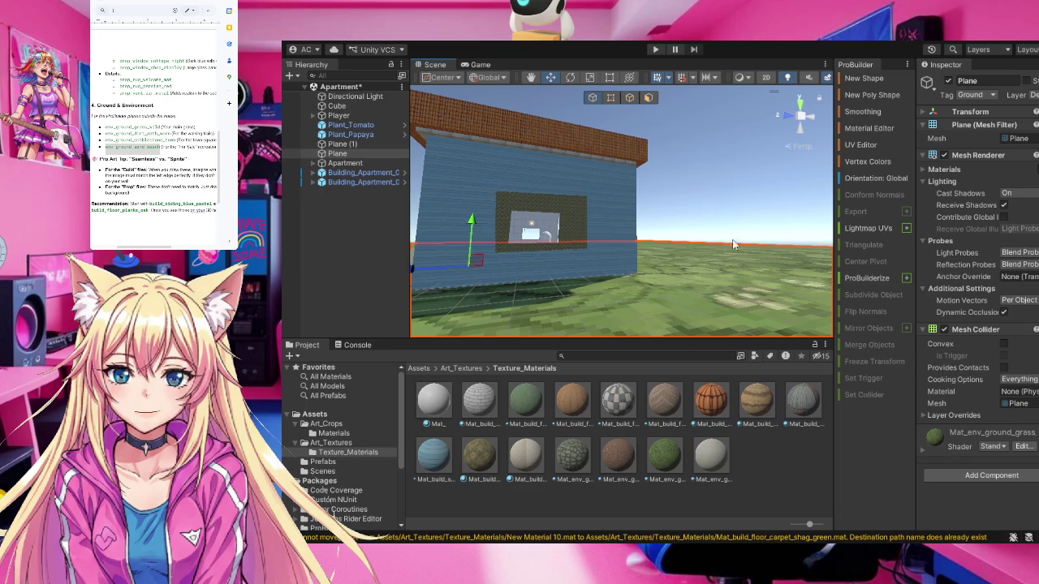
pyautogui.press('q')
pyautogui.press('e')
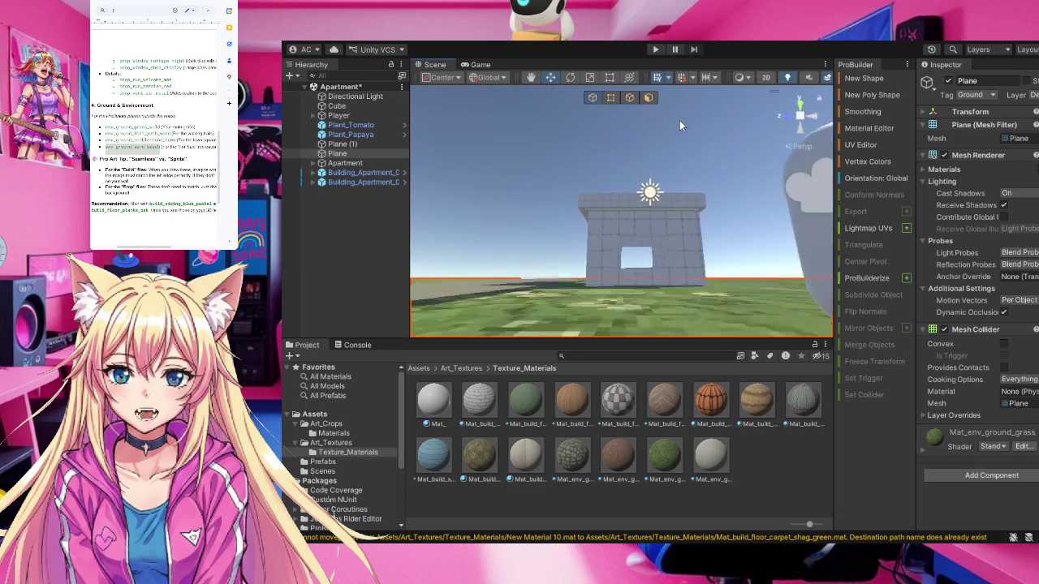
pyautogui.press('w')
pyautogui.moveTo(674, 156)
pyautogui.mouseDown()
pyautogui.moveTo(567, 223)
pyautogui.moveTo(606, 180)
pyautogui.moveTo(604, 122)
pyautogui.mouseUp()
pyautogui.press('s')
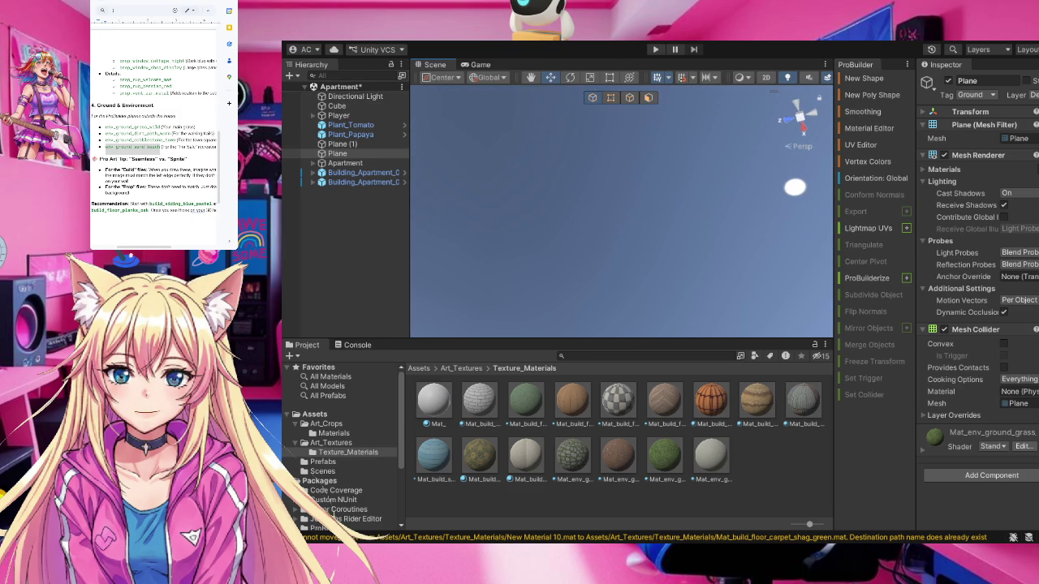
pyautogui.moveTo(568, 157); pyautogui.dragTo(570, 228)
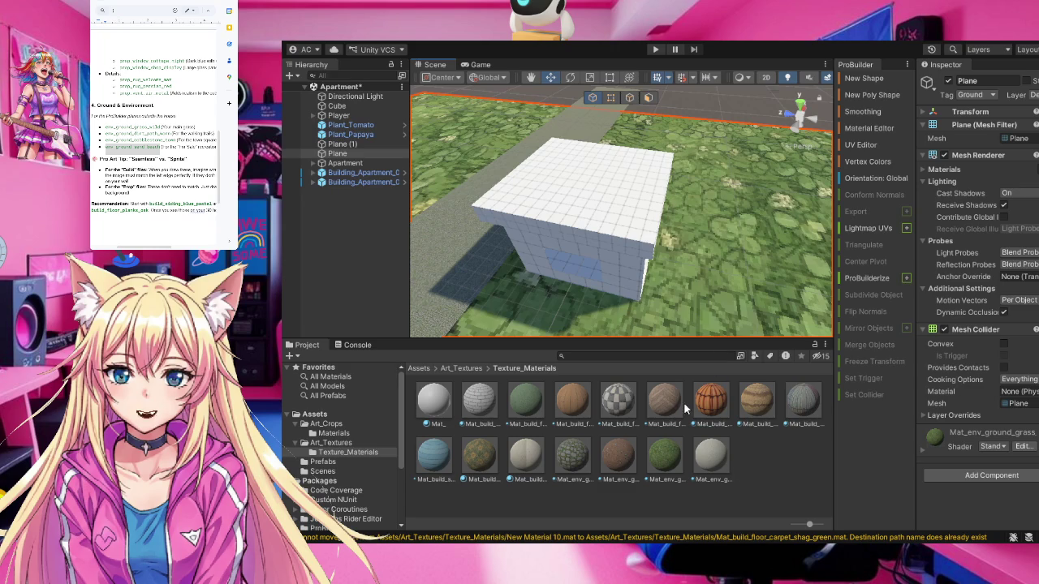
pyautogui.moveTo(758, 402); pyautogui.dragTo(640, 225)
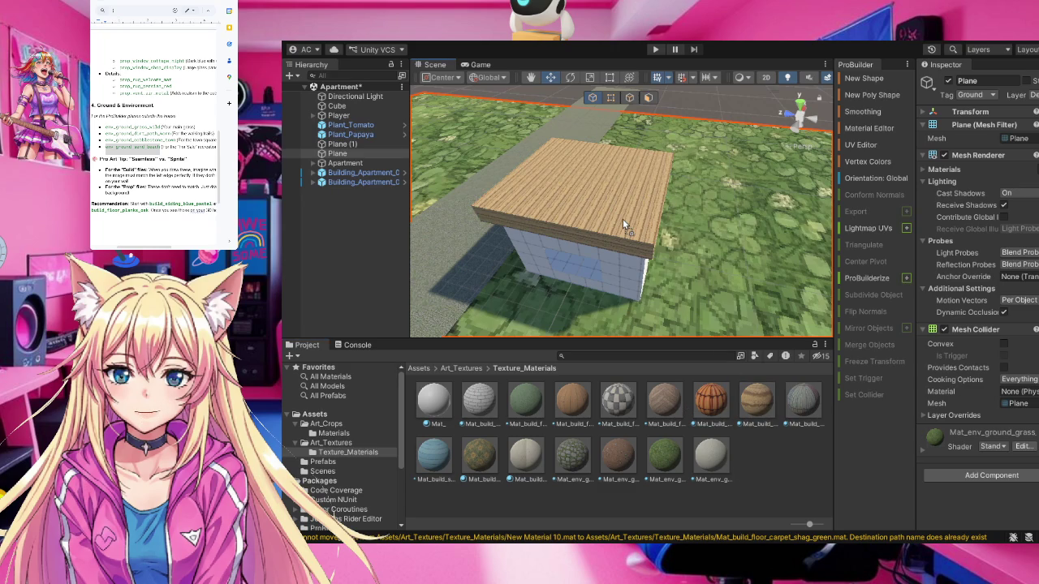
pyautogui.moveTo(633, 284)
pyautogui.mouseDown()
pyautogui.moveTo(638, 325)
pyautogui.moveTo(641, 290)
pyautogui.mouseUp()
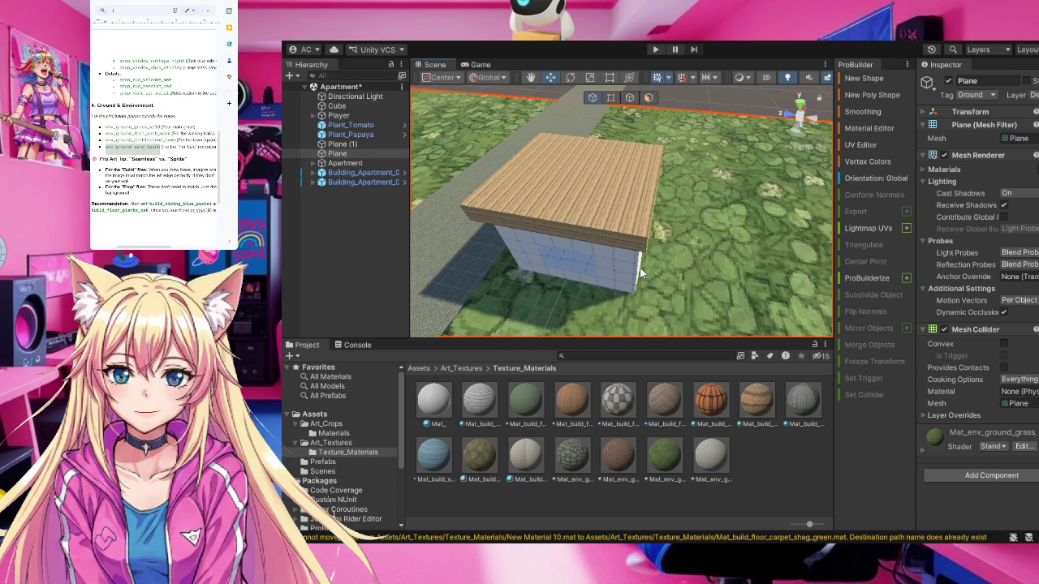
pyautogui.moveTo(649, 208); pyautogui.dragTo(696, 334)
pyautogui.scroll(3, 696, 335)
pyautogui.moveTo(673, 268); pyautogui.dragTo(641, 203)
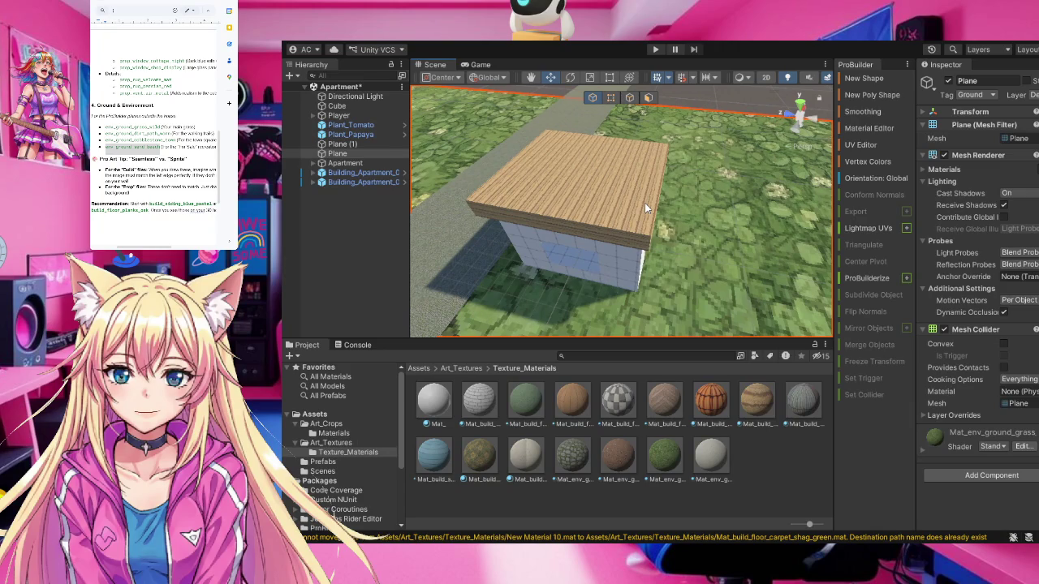
pyautogui.scroll(-3, 644, 203)
pyautogui.moveTo(652, 225)
pyautogui.mouseDown()
pyautogui.moveTo(647, 77)
pyautogui.moveTo(652, 227)
pyautogui.moveTo(684, 250)
pyautogui.mouseUp()
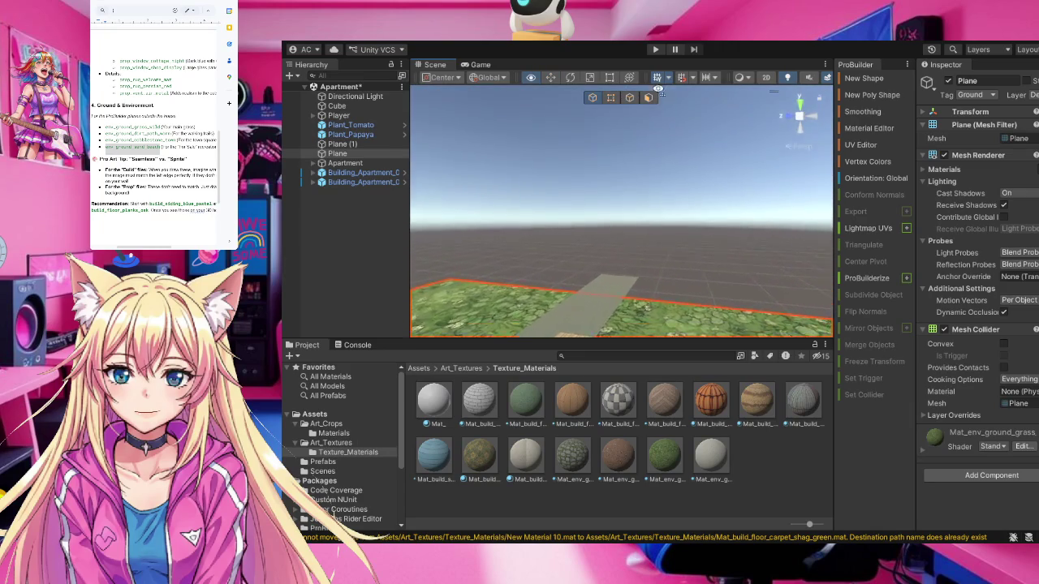
pyautogui.scroll(1, 729, 239)
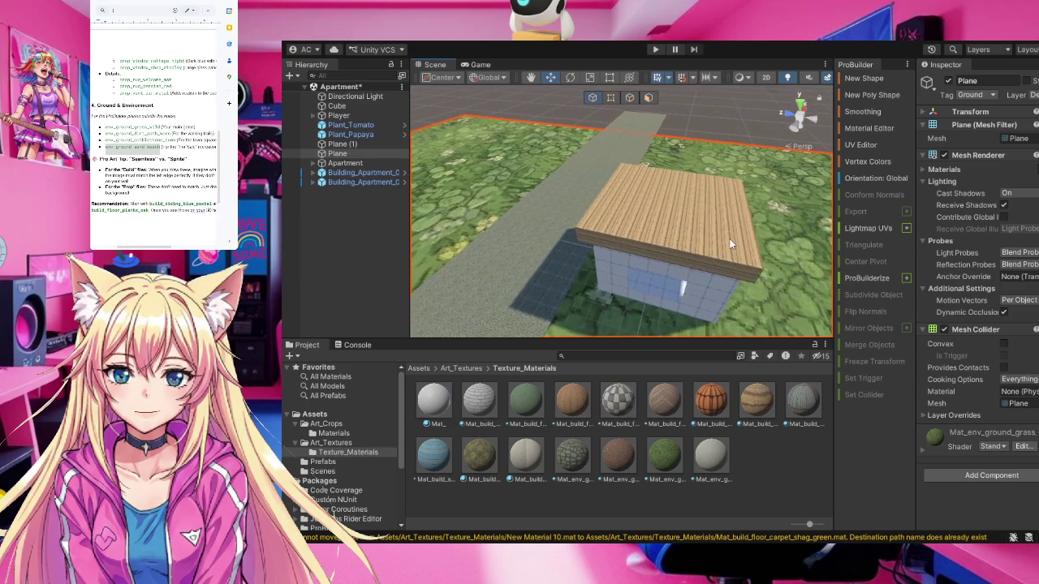
pyautogui.scroll(3, 729, 239)
pyautogui.moveTo(720, 266)
pyautogui.mouseDown()
pyautogui.moveTo(708, 278)
pyautogui.moveTo(773, 364)
pyautogui.mouseUp()
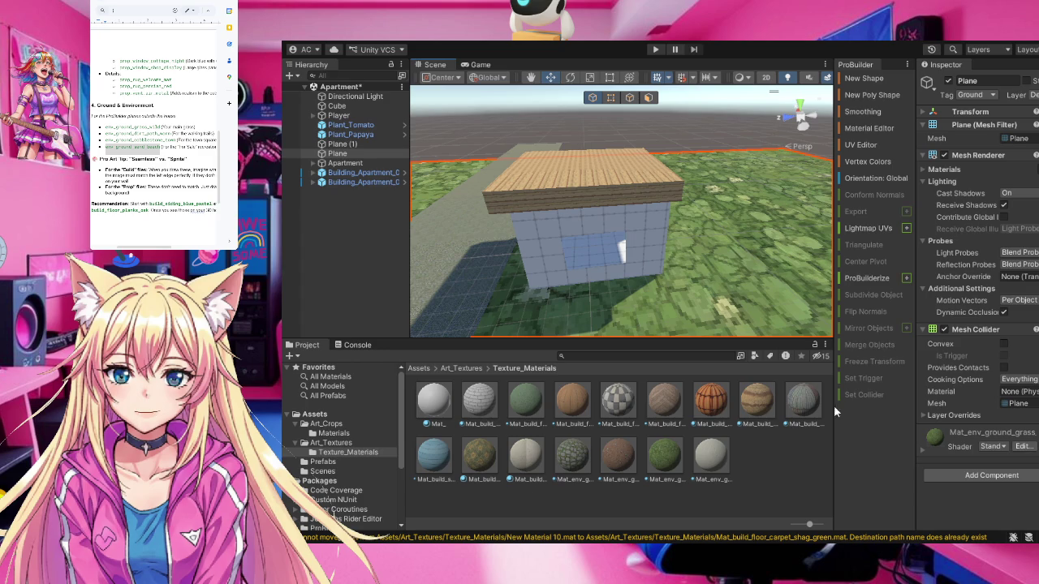
pyautogui.moveTo(797, 407)
pyautogui.mouseDown()
pyautogui.moveTo(746, 300)
pyautogui.moveTo(635, 239)
pyautogui.mouseUp()
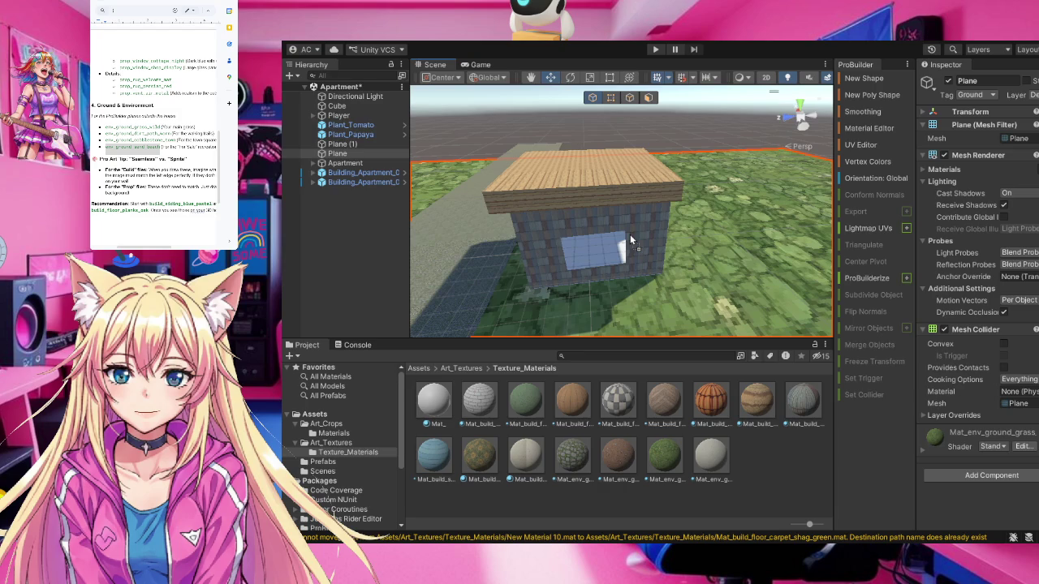
# Apply the dark stone brick material to the house walls and orbit into the room
pyautogui.moveTo(629, 233)
pyautogui.mouseDown()
pyautogui.moveTo(679, 291)
pyautogui.moveTo(655, 237)
pyautogui.moveTo(735, 271)
pyautogui.moveTo(653, 234)
pyautogui.mouseUp()
pyautogui.moveTo(481, 262)
pyautogui.mouseDown()
pyautogui.moveTo(424, 204)
pyautogui.moveTo(617, 275)
pyautogui.mouseUp()
pyautogui.moveTo(649, 243)
pyautogui.mouseDown()
pyautogui.moveTo(576, 226)
pyautogui.moveTo(493, 232)
pyautogui.mouseUp()
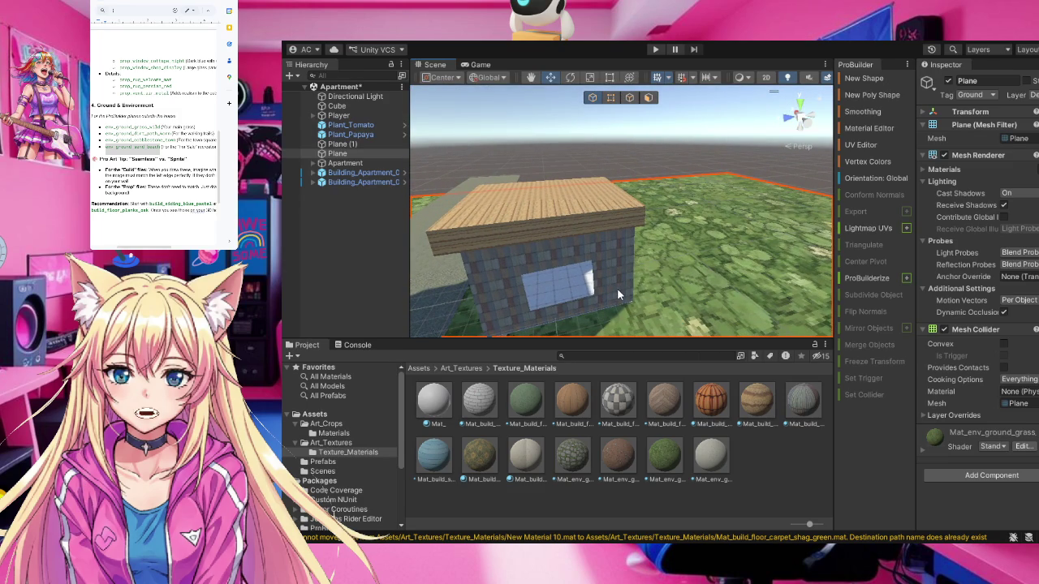
pyautogui.scroll(5, 616, 288)
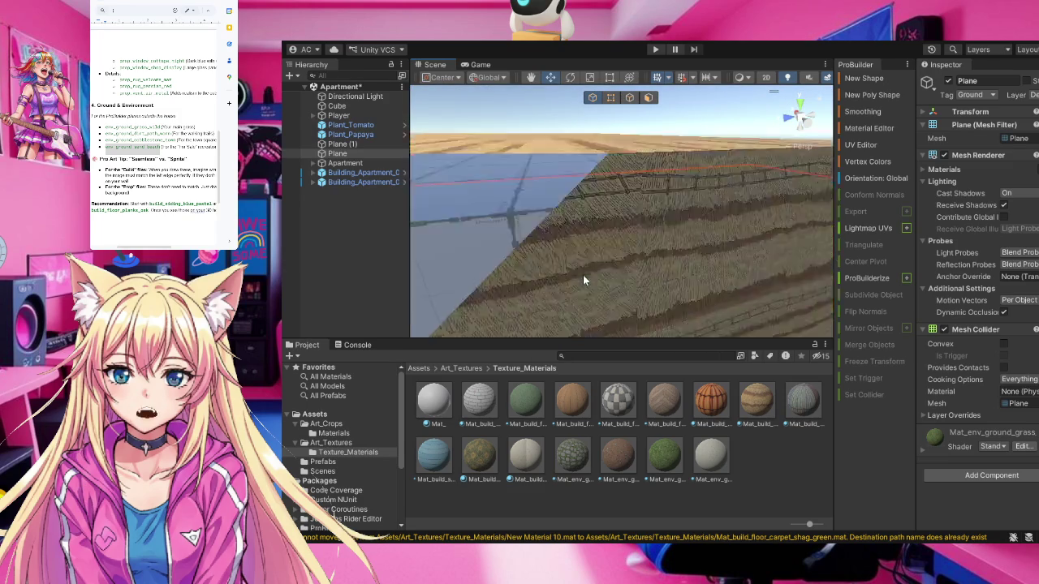
pyautogui.moveTo(583, 280)
pyautogui.mouseDown()
pyautogui.moveTo(542, 251)
pyautogui.moveTo(678, 328)
pyautogui.moveTo(384, 241)
pyautogui.mouseUp()
pyautogui.moveTo(474, 233)
pyautogui.mouseDown()
pyautogui.moveTo(503, 239)
pyautogui.moveTo(457, 276)
pyautogui.moveTo(499, 279)
pyautogui.moveTo(438, 134)
pyautogui.moveTo(511, 207)
pyautogui.mouseUp()
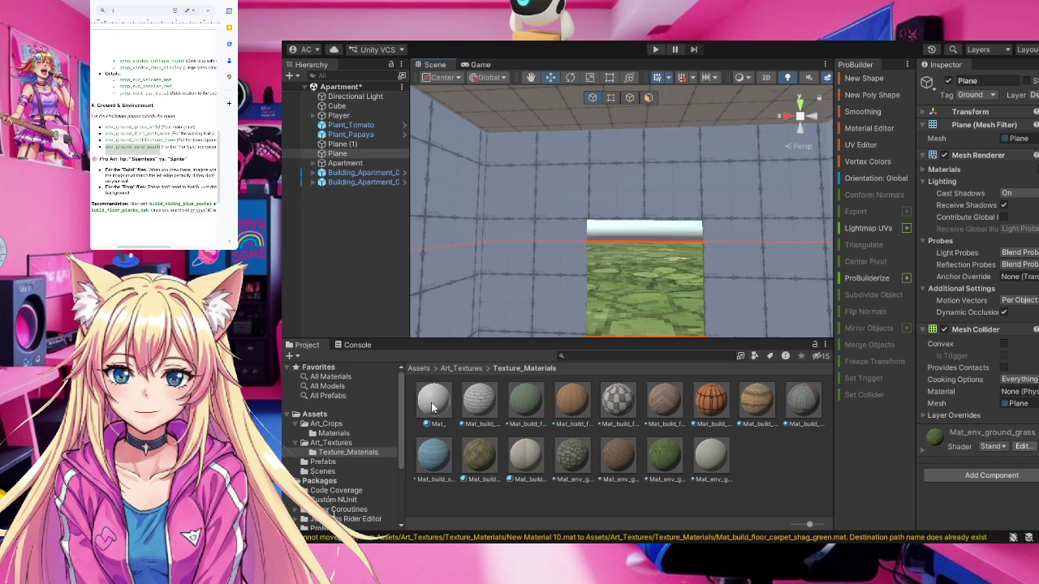
# Cover the inner walls with herringbone carpet after previewing plain and cobblestone materials
pyautogui.moveTo(433, 408)
pyautogui.mouseDown()
pyautogui.moveTo(455, 382)
pyautogui.moveTo(505, 226)
pyautogui.mouseUp()
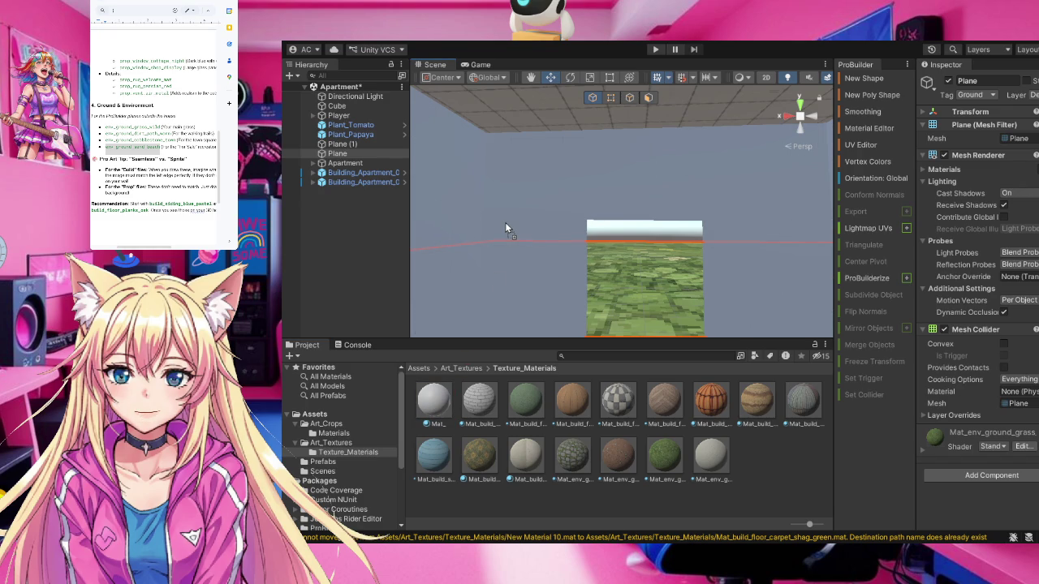
pyautogui.moveTo(505, 222)
pyautogui.mouseDown()
pyautogui.moveTo(459, 372)
pyautogui.moveTo(431, 410)
pyautogui.moveTo(439, 426)
pyautogui.mouseUp()
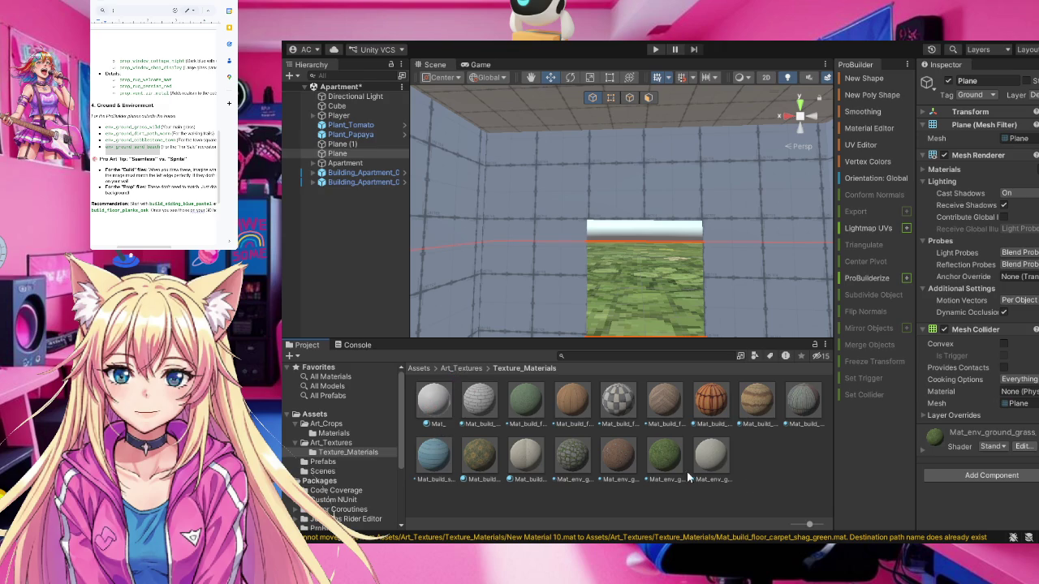
pyautogui.moveTo(572, 456)
pyautogui.mouseDown()
pyautogui.moveTo(534, 278)
pyautogui.moveTo(545, 441)
pyautogui.moveTo(556, 455)
pyautogui.mouseUp()
pyautogui.moveTo(668, 399); pyautogui.dragTo(526, 277)
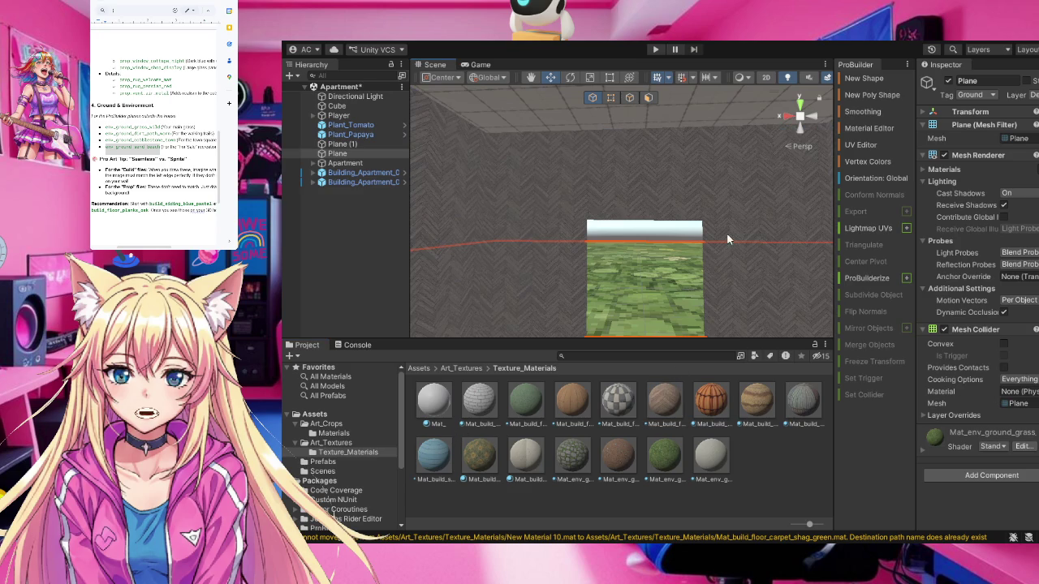
# Give the floor a darker brown textured material instead of the blue checker
pyautogui.moveTo(614, 407)
pyautogui.mouseDown()
pyautogui.moveTo(633, 276)
pyautogui.moveTo(517, 109)
pyautogui.mouseUp()
pyautogui.moveTo(571, 185)
pyautogui.mouseDown()
pyautogui.moveTo(533, 400)
pyautogui.moveTo(640, 384)
pyautogui.moveTo(660, 424)
pyautogui.mouseUp()
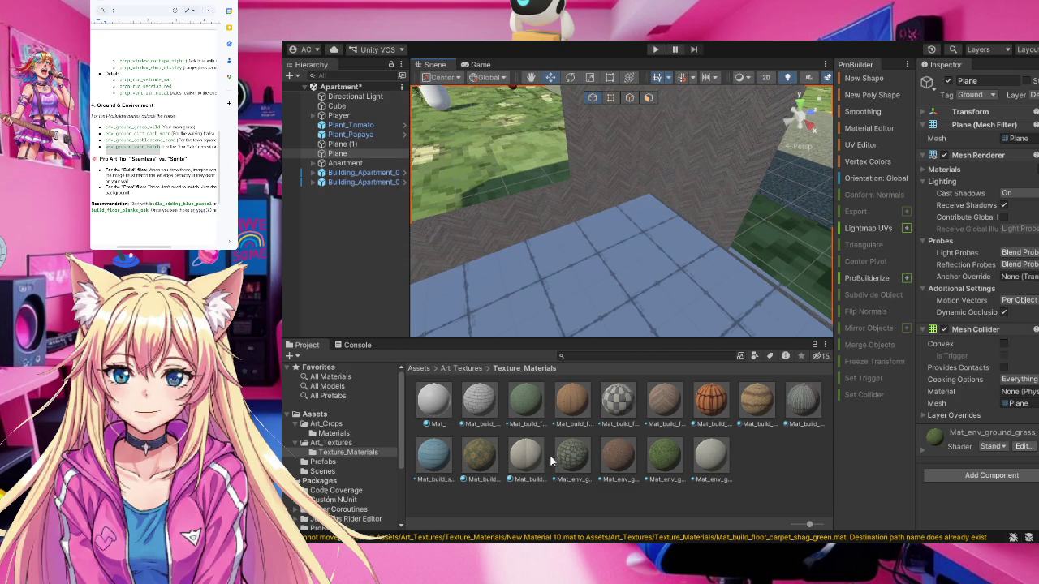
pyautogui.moveTo(598, 440)
pyautogui.mouseDown()
pyautogui.moveTo(620, 262)
pyautogui.moveTo(717, 264)
pyautogui.moveTo(345, 202)
pyautogui.mouseUp()
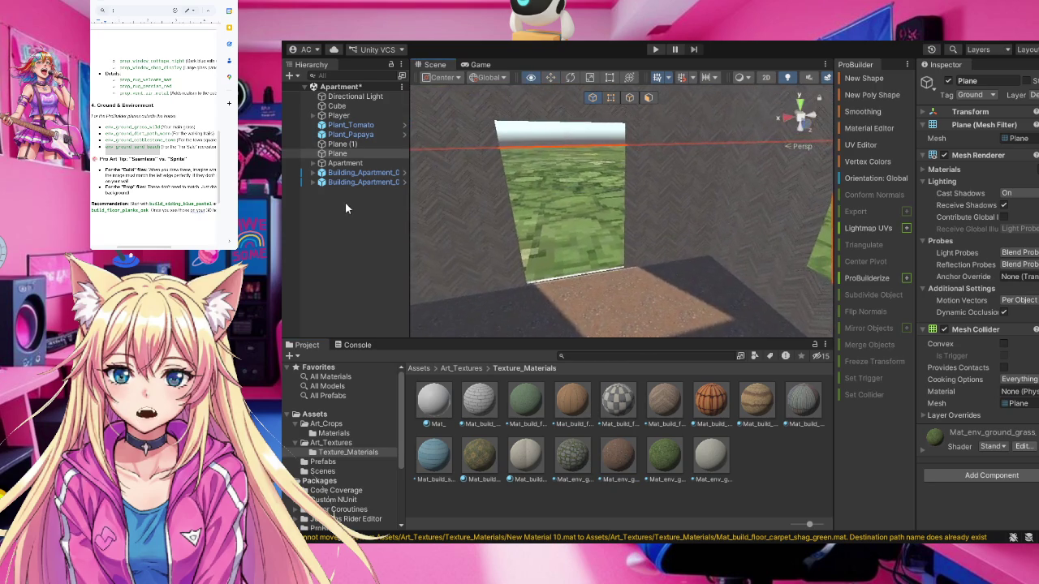
pyautogui.moveTo(523, 212)
pyautogui.mouseDown()
pyautogui.moveTo(643, 207)
pyautogui.moveTo(635, 213)
pyautogui.mouseUp()
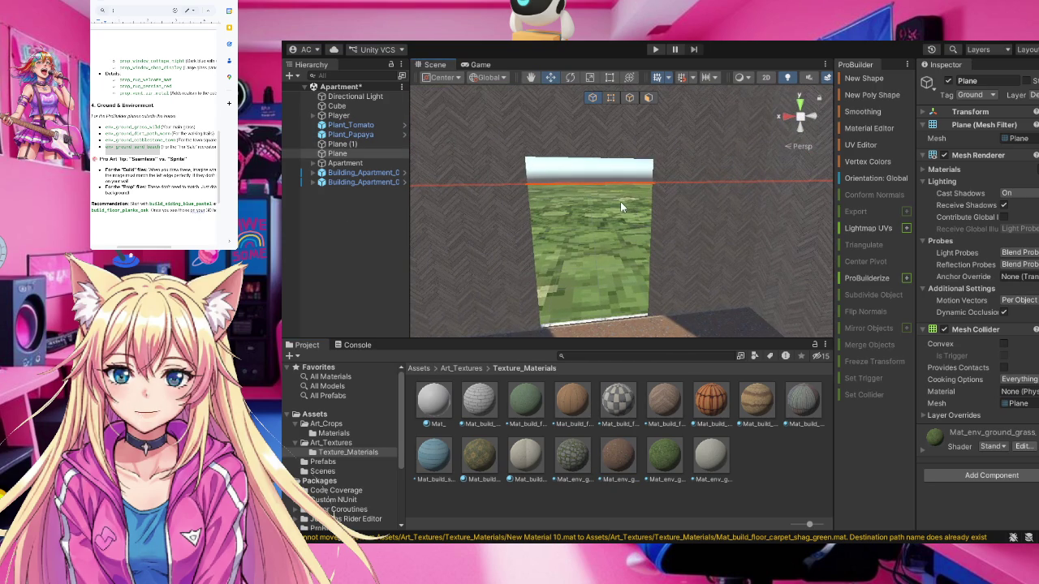
pyautogui.scroll(6, 622, 195)
pyautogui.moveTo(642, 193)
pyautogui.mouseDown()
pyautogui.moveTo(568, 162)
pyautogui.moveTo(487, 211)
pyautogui.mouseUp()
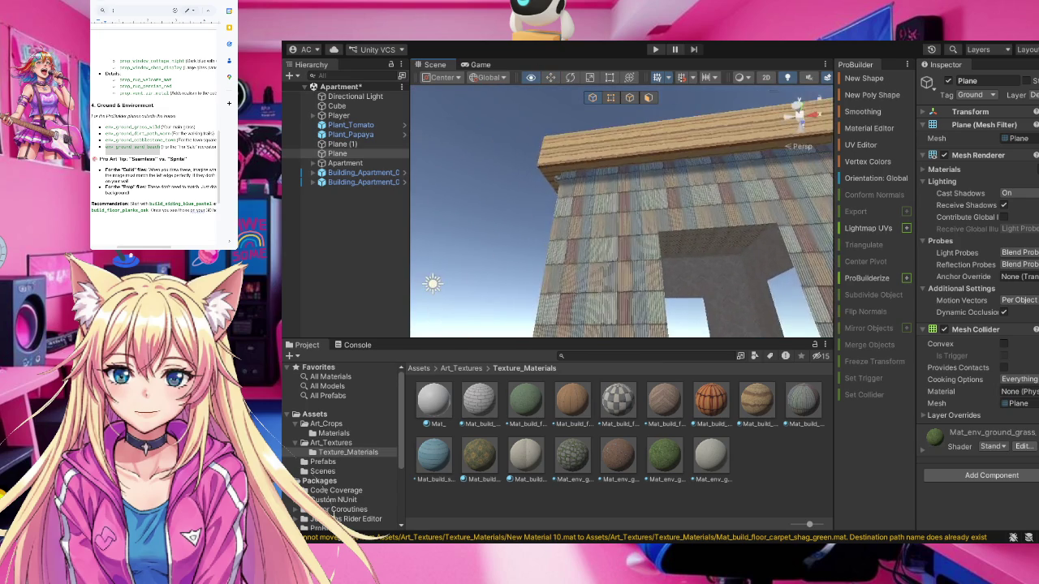
pyautogui.scroll(-6, 621, 211)
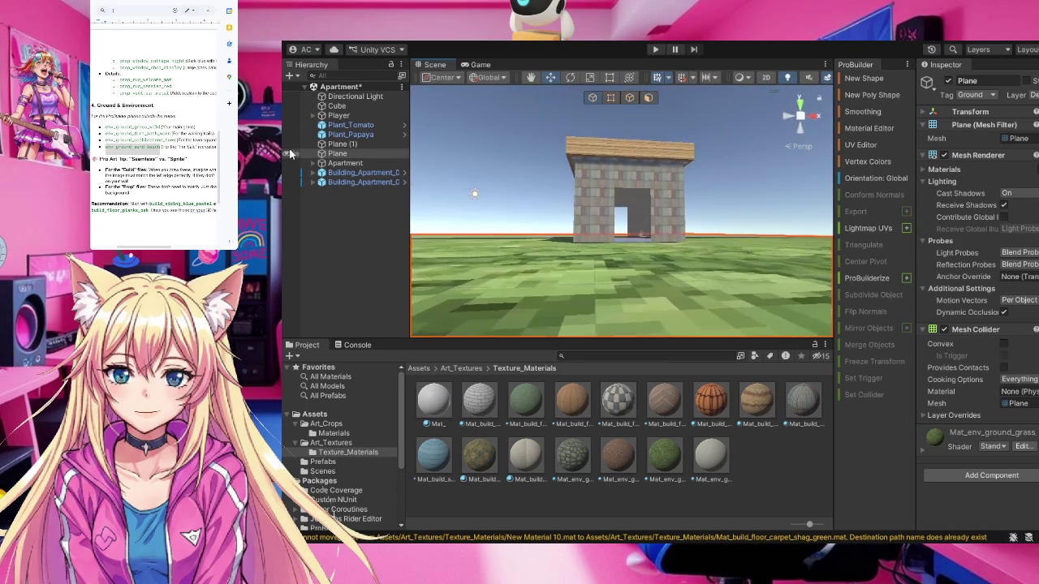
pyautogui.moveTo(501, 187); pyautogui.dragTo(458, 186)
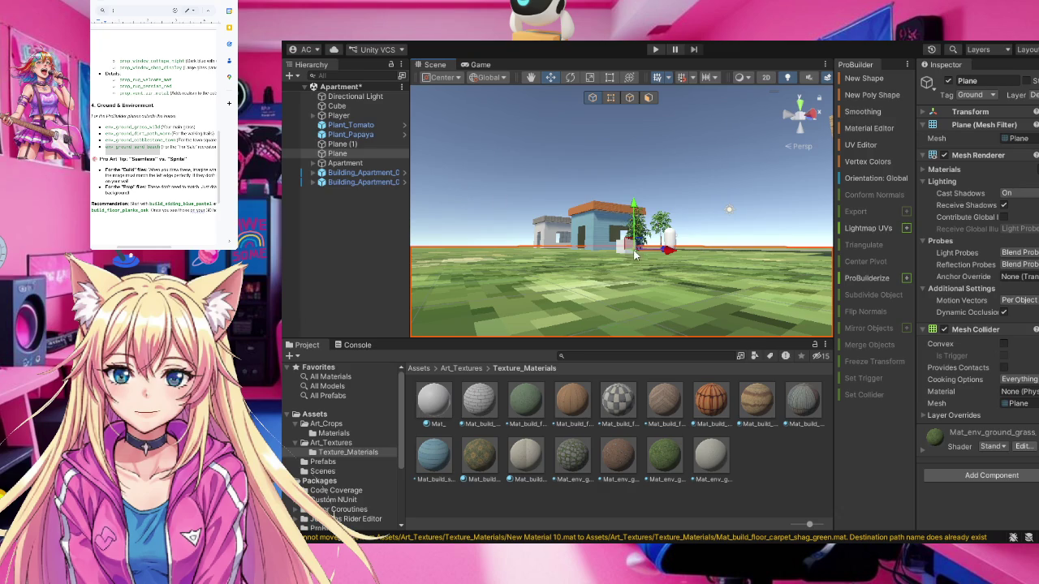
pyautogui.moveTo(633, 260)
pyautogui.mouseDown()
pyautogui.moveTo(675, 504)
pyautogui.moveTo(625, 217)
pyautogui.moveTo(738, 192)
pyautogui.moveTo(650, 197)
pyautogui.mouseUp()
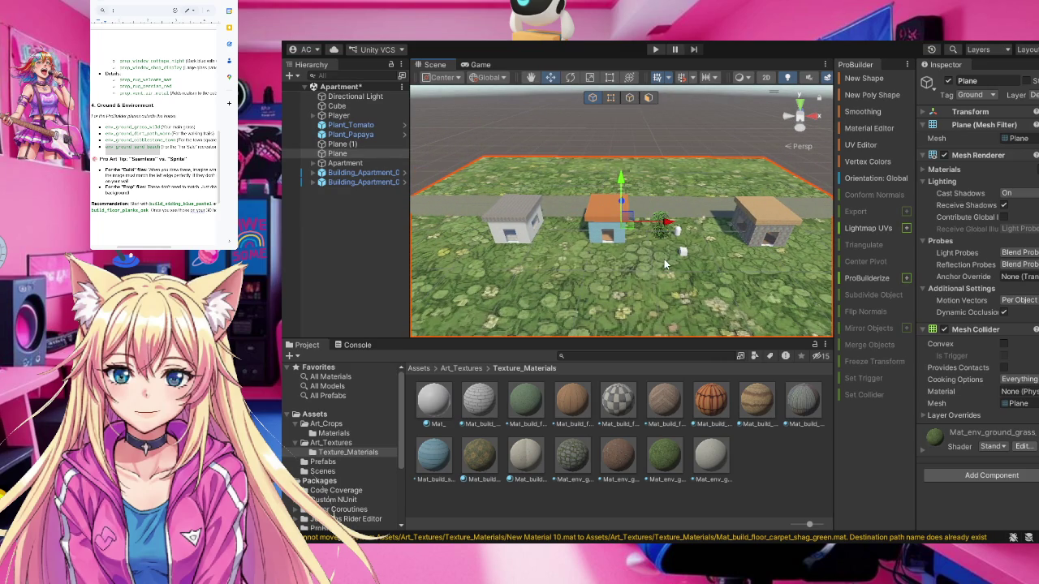
pyautogui.moveTo(725, 173)
pyautogui.mouseDown()
pyautogui.moveTo(698, 211)
pyautogui.moveTo(747, 244)
pyautogui.moveTo(648, 348)
pyautogui.mouseUp()
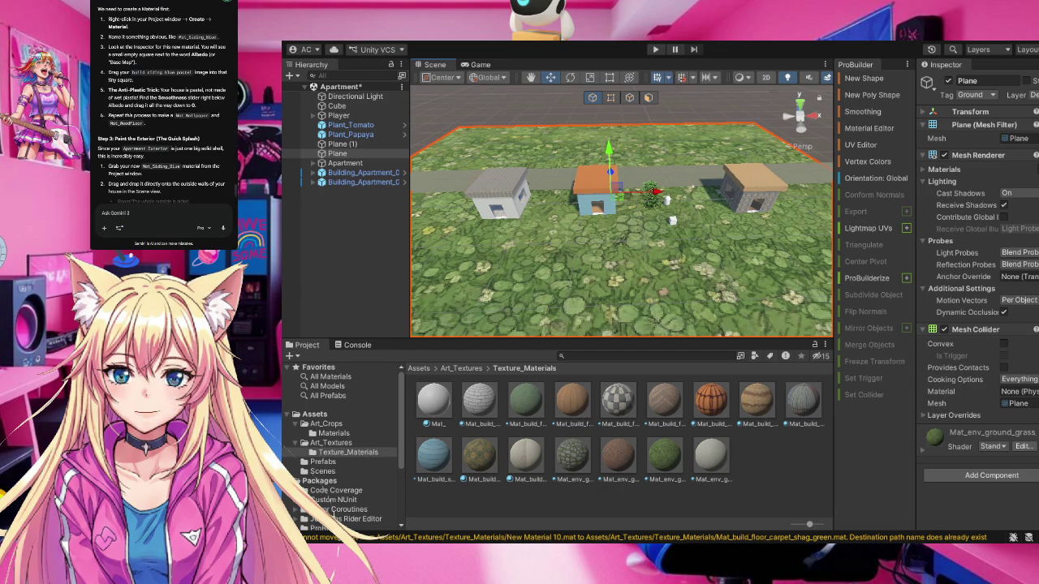
pyautogui.scroll(-3, 173, 147)
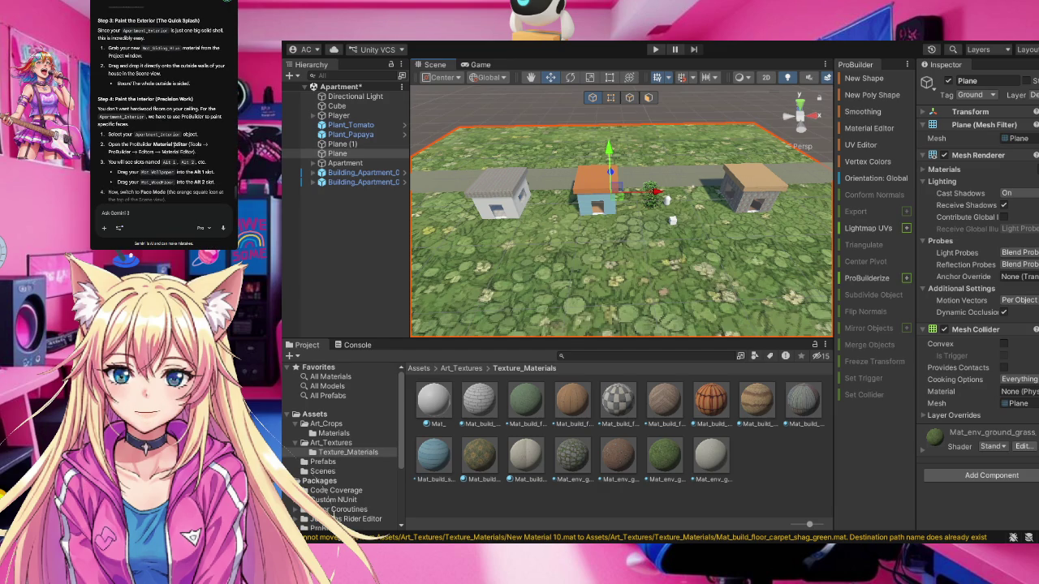
pyautogui.scroll(-6, 173, 147)
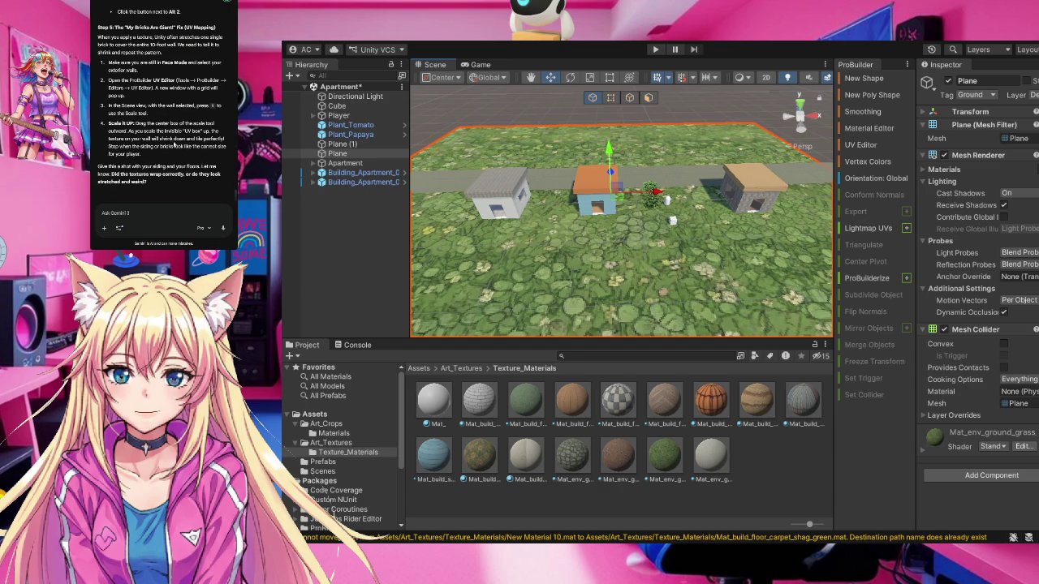
pyautogui.scroll(3, 173, 145)
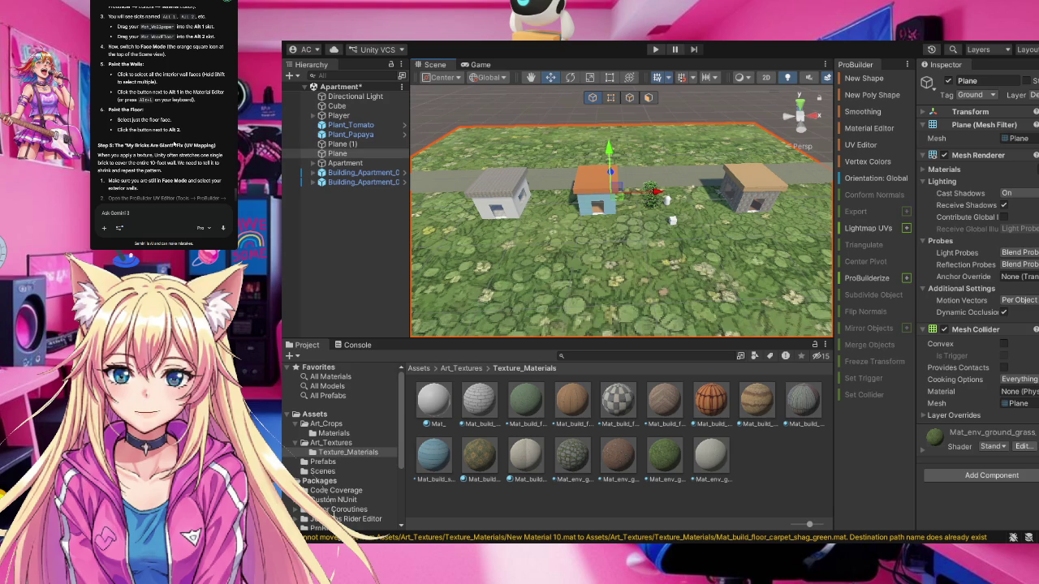
pyautogui.scroll(2, 173, 144)
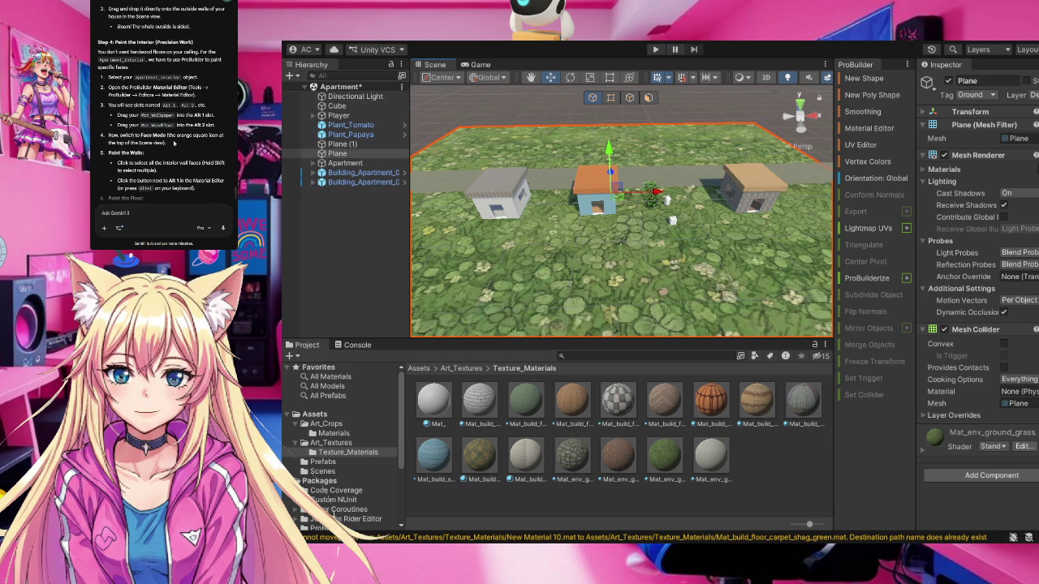
pyautogui.scroll(4, 173, 143)
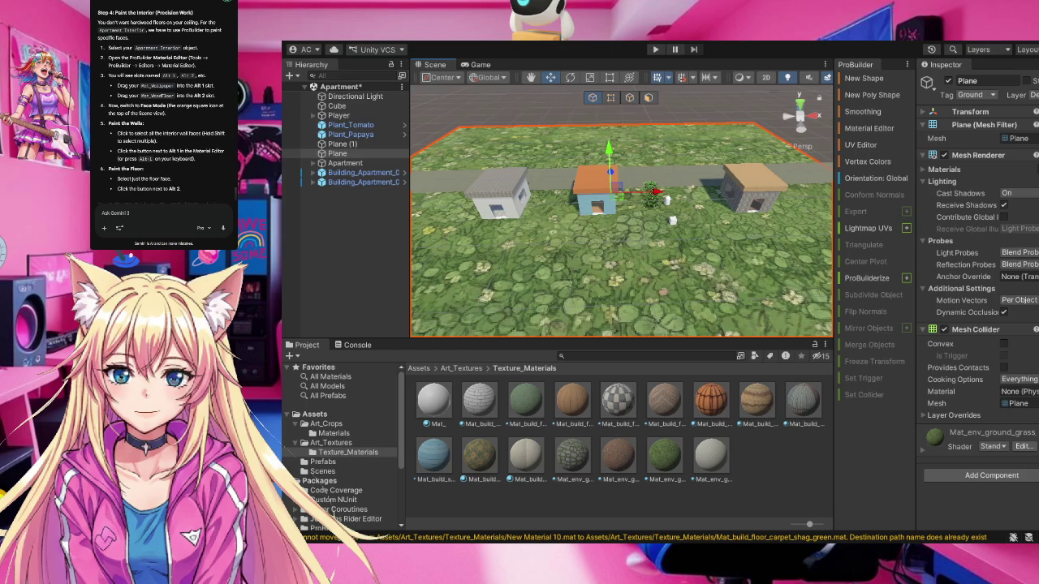
# Test-run the game, stop it, save the Apartment scene with Ctrl+S, then play again
pyautogui.click(655, 49)
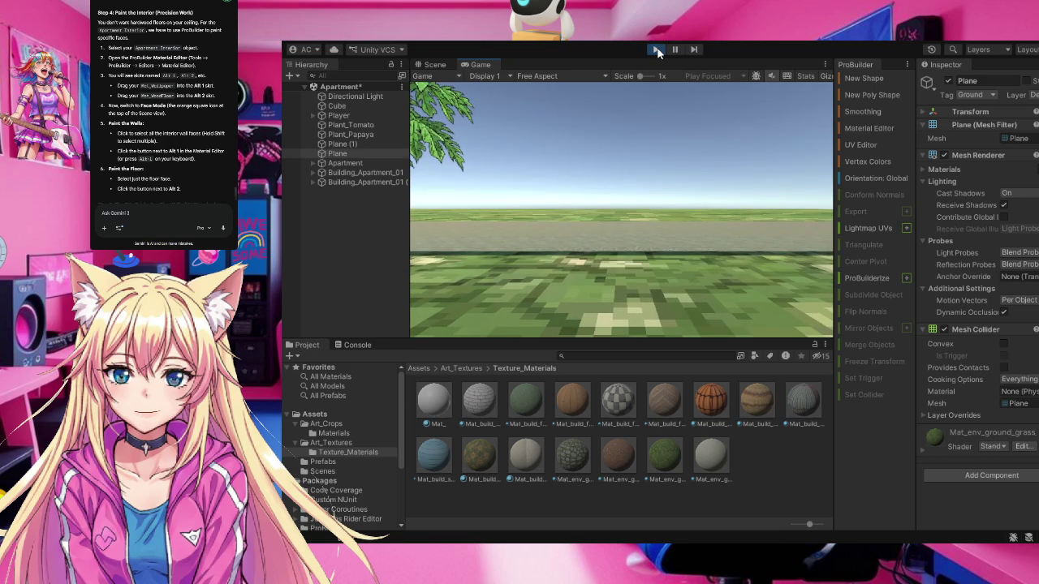
pyautogui.click(656, 49)
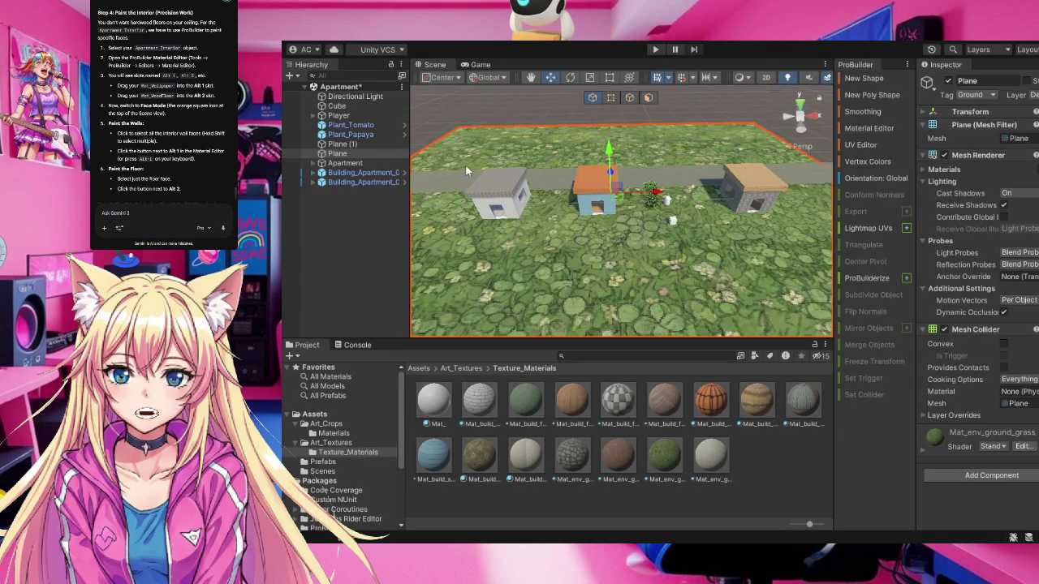
pyautogui.hotkey('ctrl', 's')
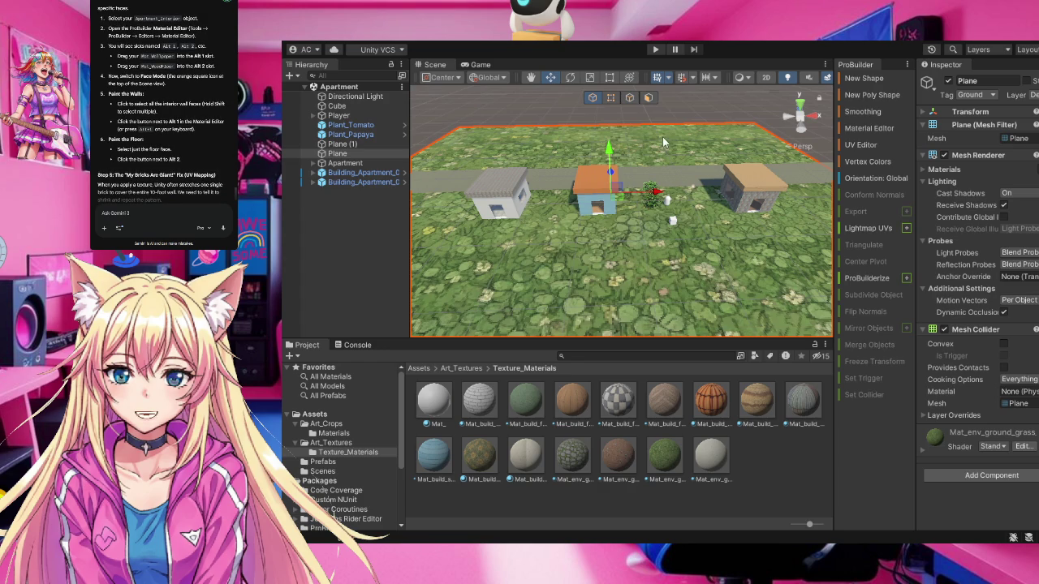
pyautogui.click(656, 49)
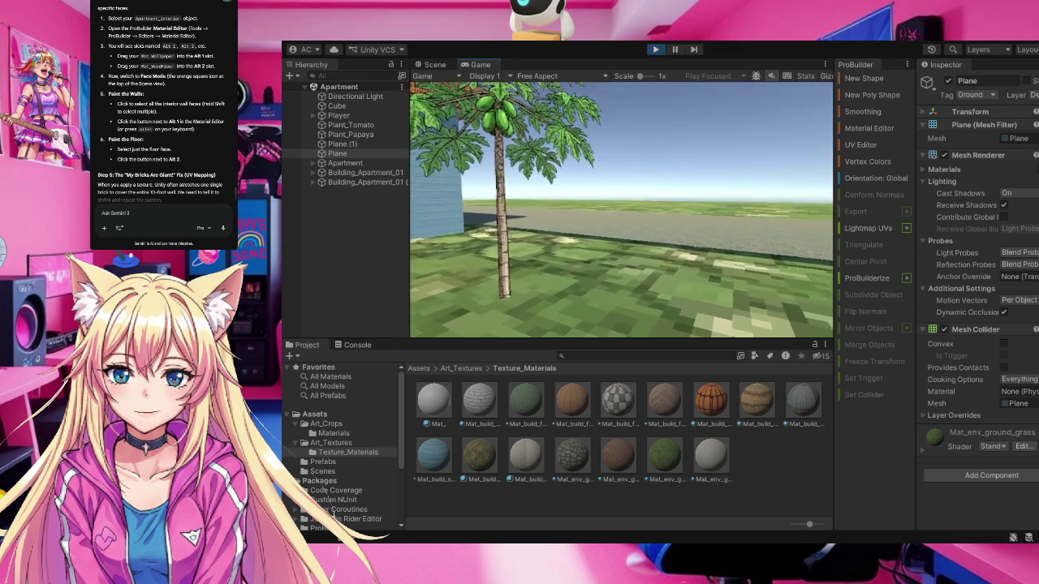
# Walk to the papaya tree and plant a papaya, an onion and a tomato around it
pyautogui.press('w')
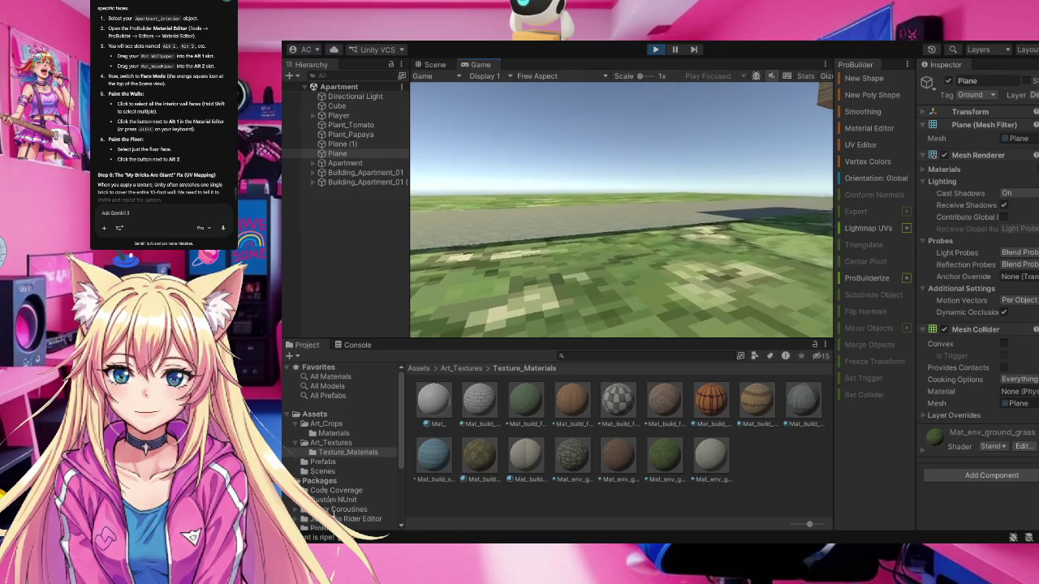
pyautogui.press('e')
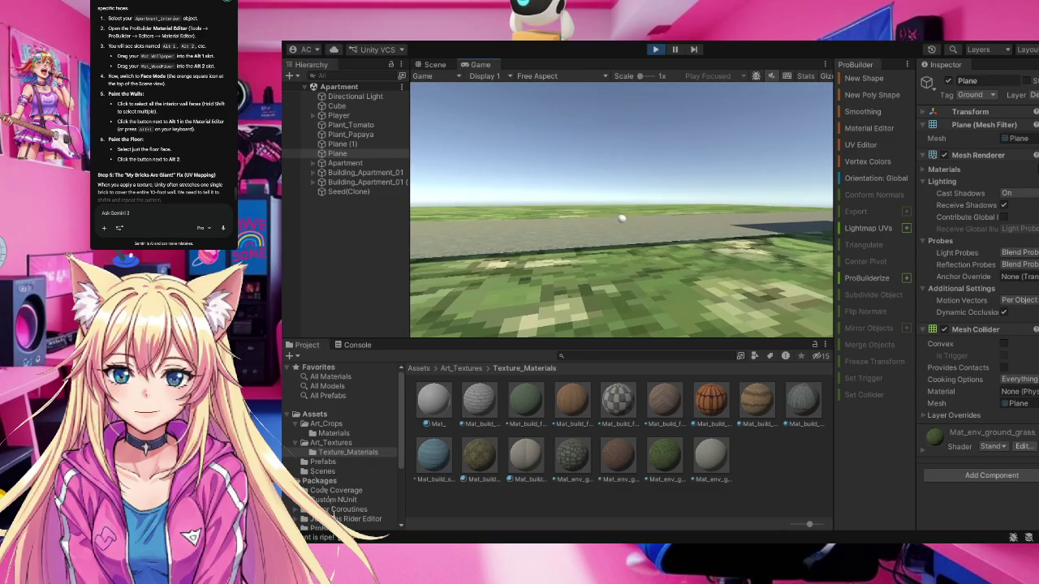
pyautogui.press('e')
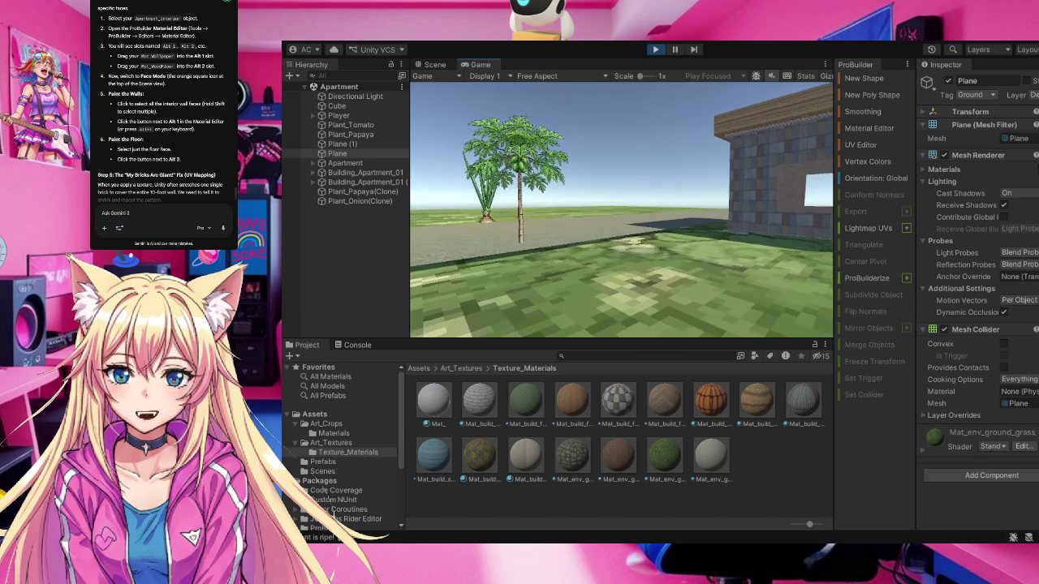
pyautogui.press('e')
pyautogui.press('w')
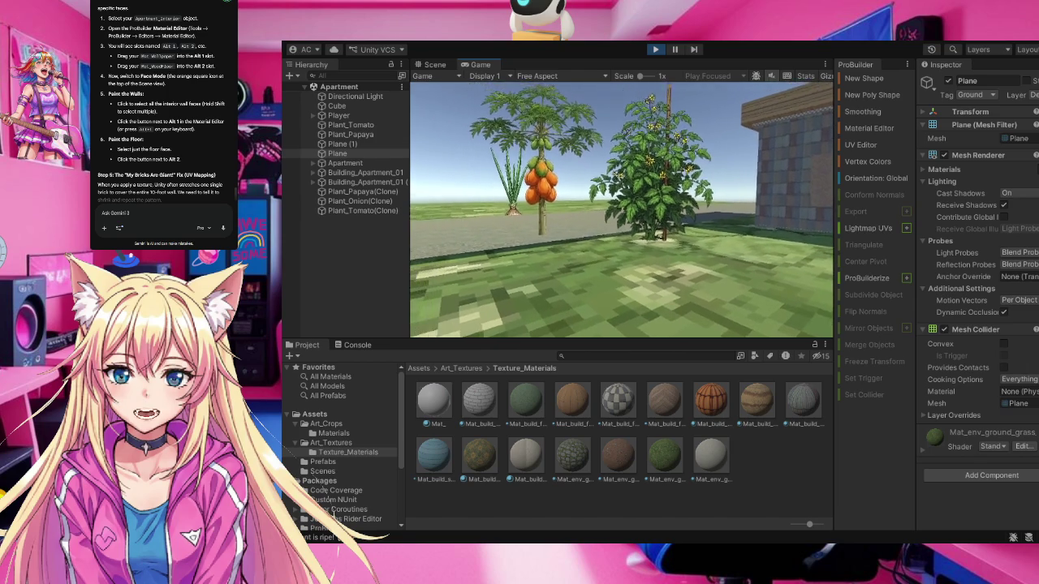
pyautogui.press('w')
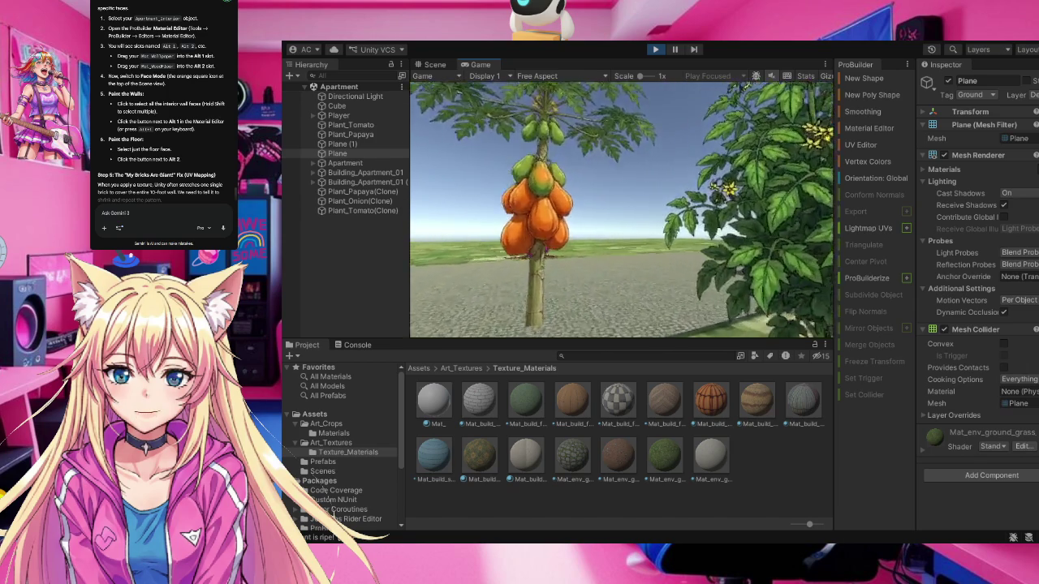
# Turn toward the road, walk into the blue house and the brick house, then out onto the grass
pyautogui.press('d')
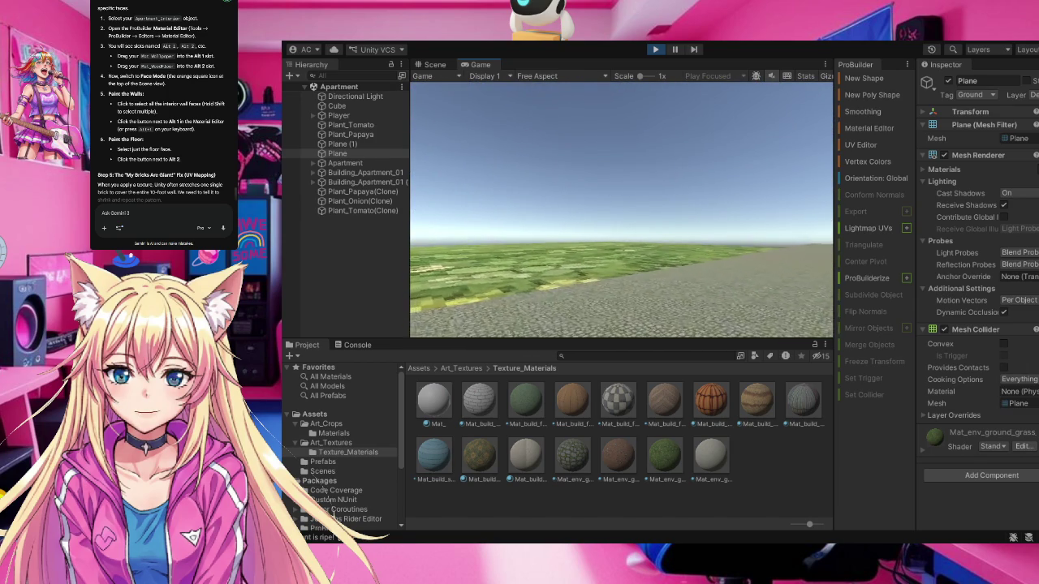
pyautogui.press('d')
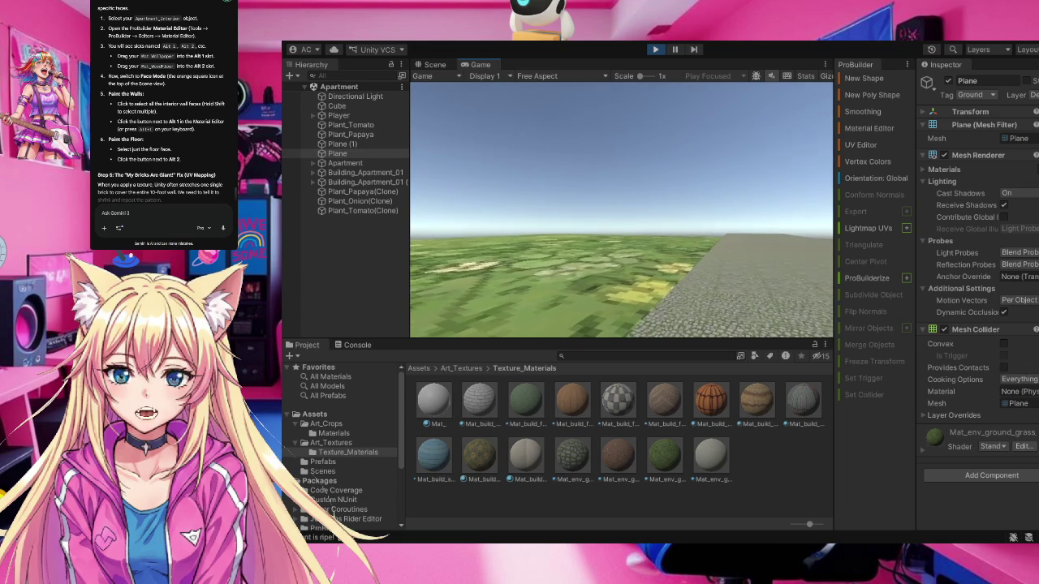
pyautogui.press('d')
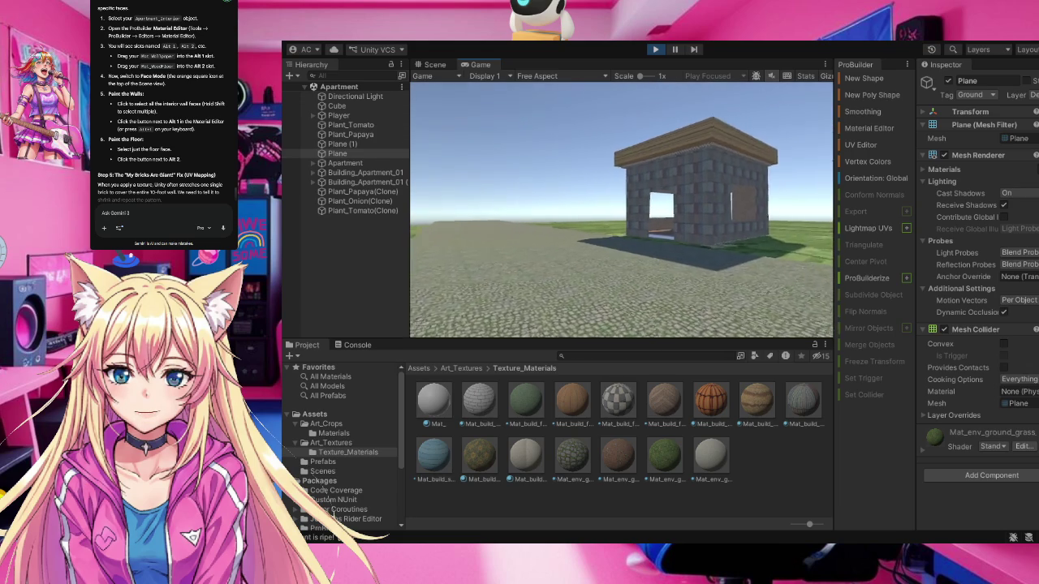
pyautogui.press('d')
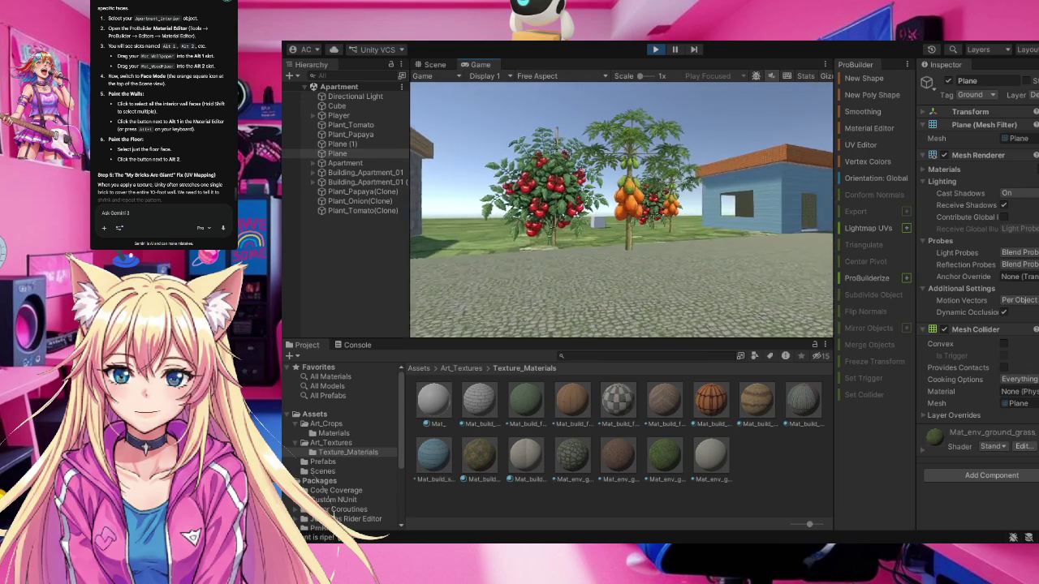
pyautogui.press('w')
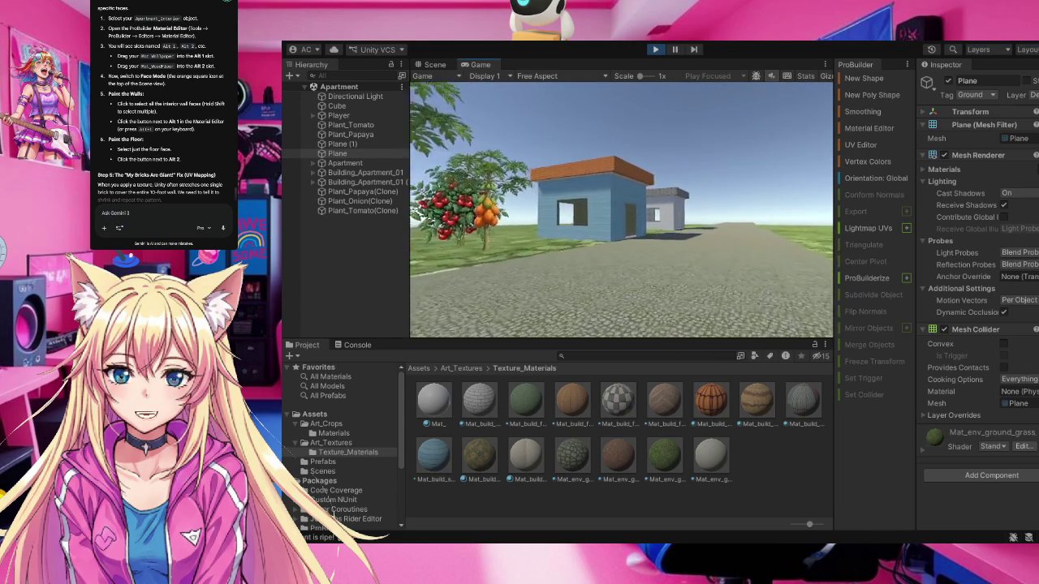
pyautogui.press('w')
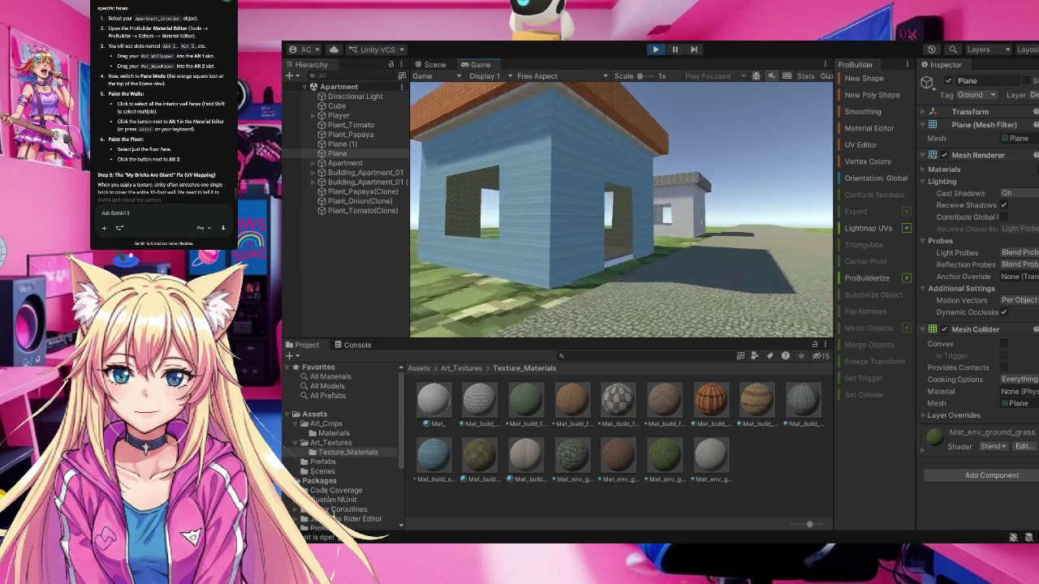
pyautogui.press('s')
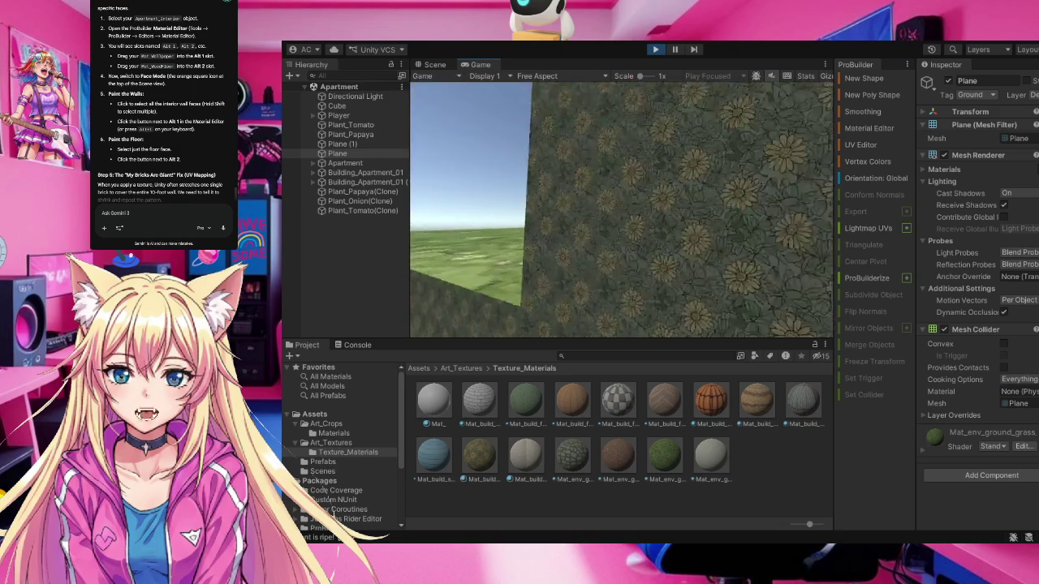
pyautogui.press('w')
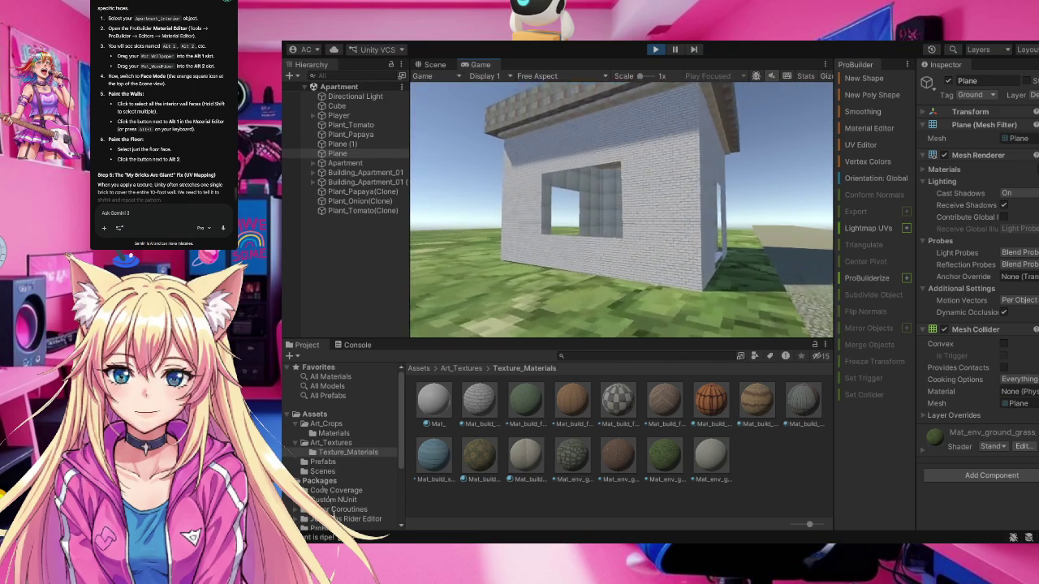
pyautogui.press('w')
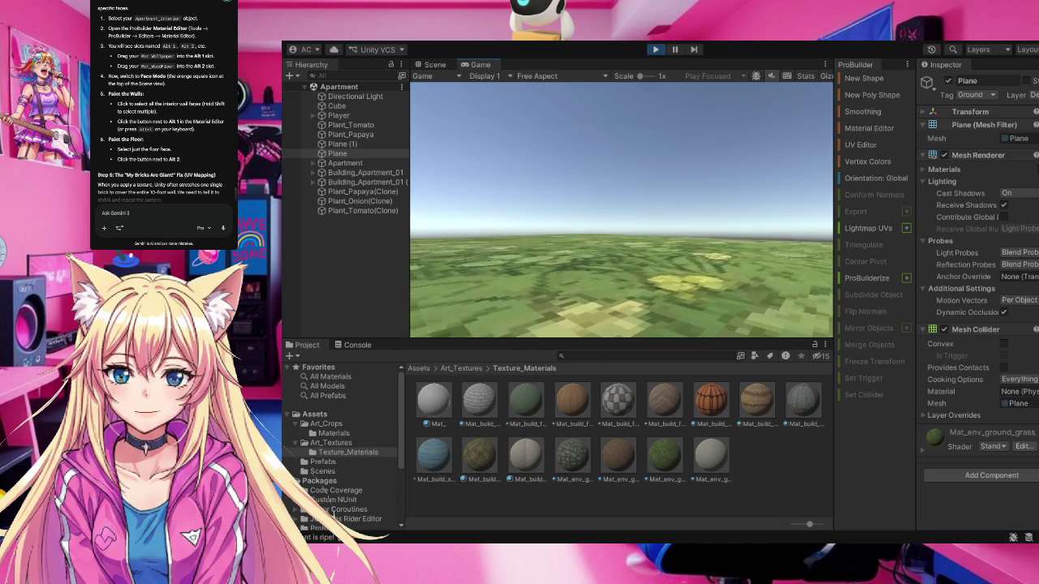
# Plant seeds on open terrain that grow into pomegranate and cucumber, then turn toward the grass field
pyautogui.press('e')
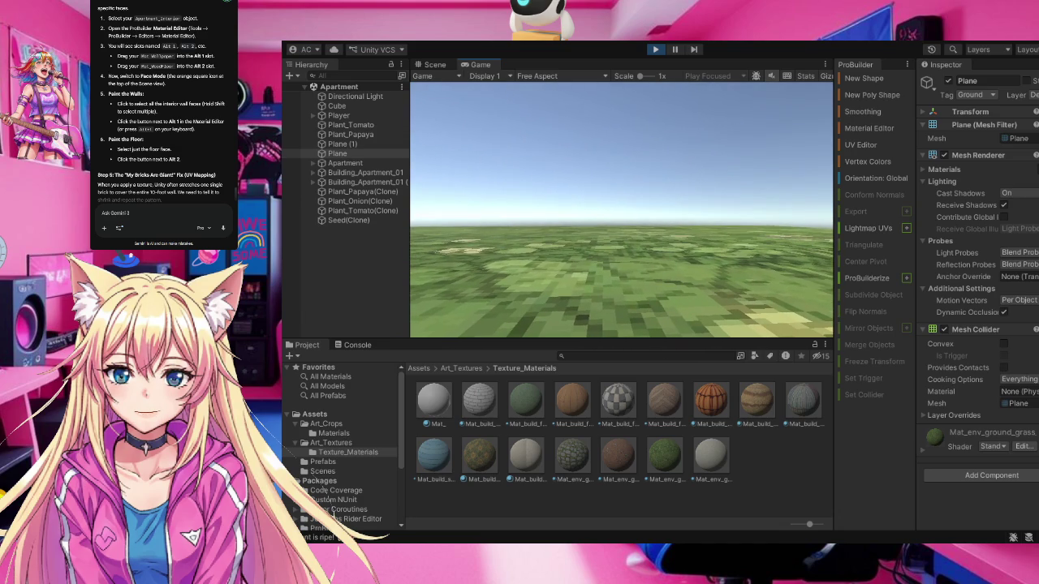
pyautogui.press('e')
pyautogui.press('e')
pyautogui.press('e')
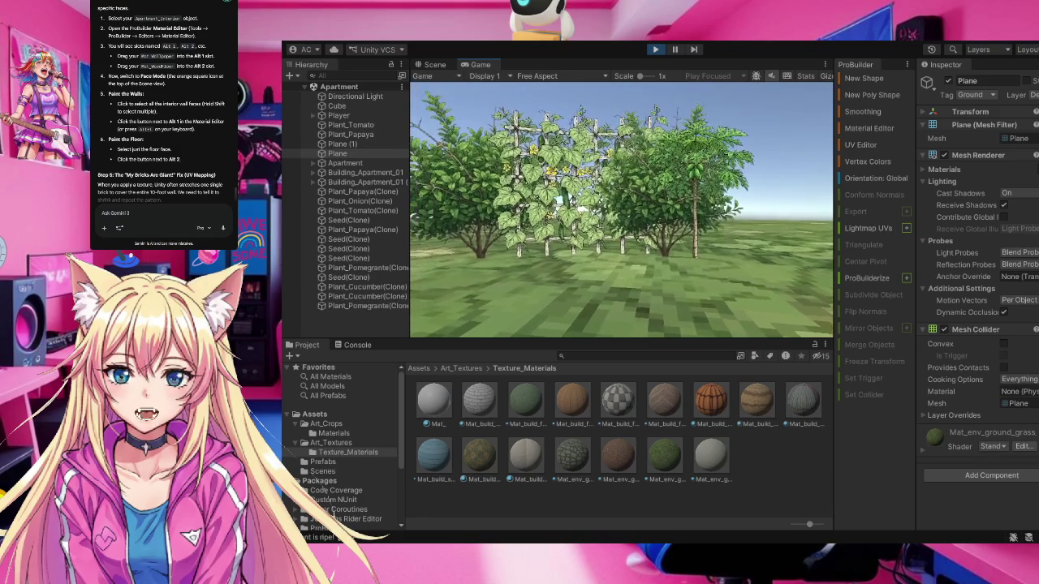
pyautogui.press('s')
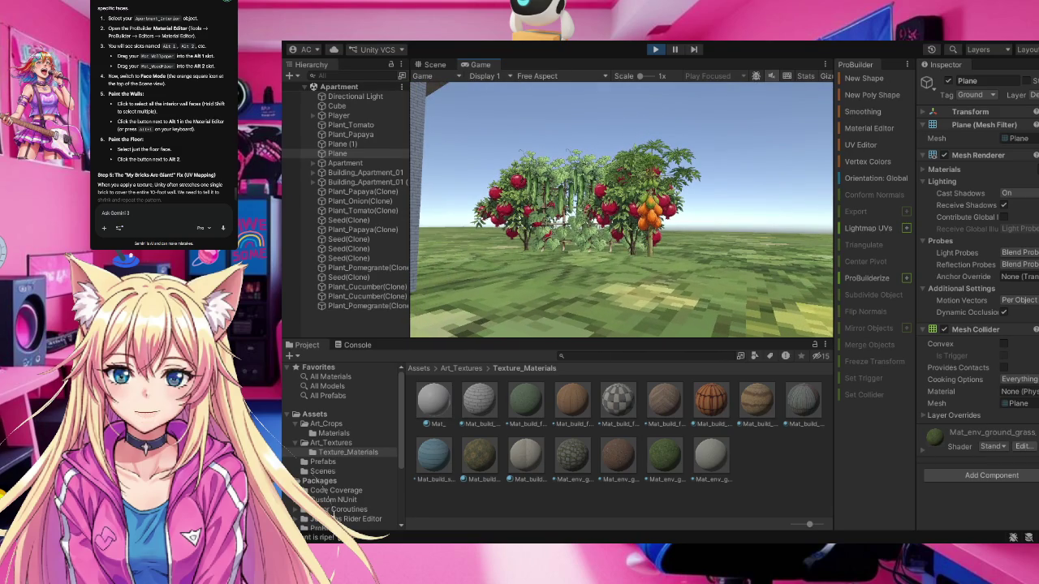
pyautogui.press('w')
pyautogui.press('d')
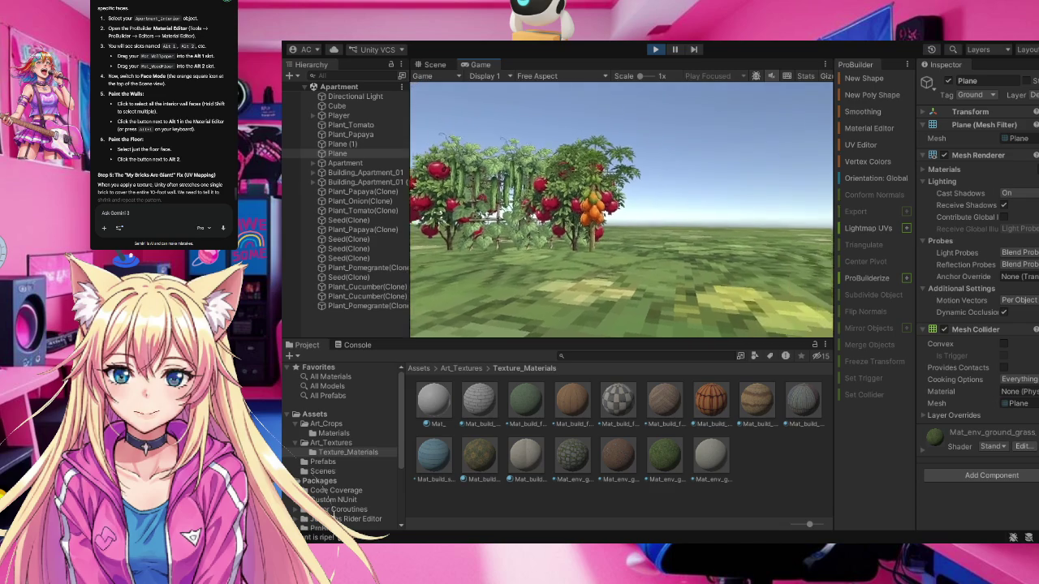
pyautogui.press('d')
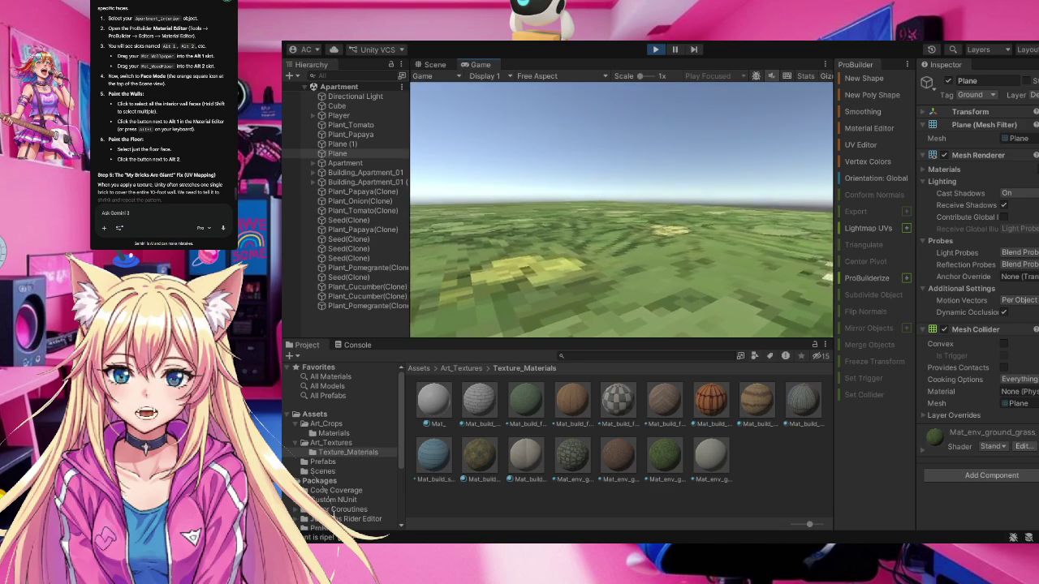
pyautogui.press('w')
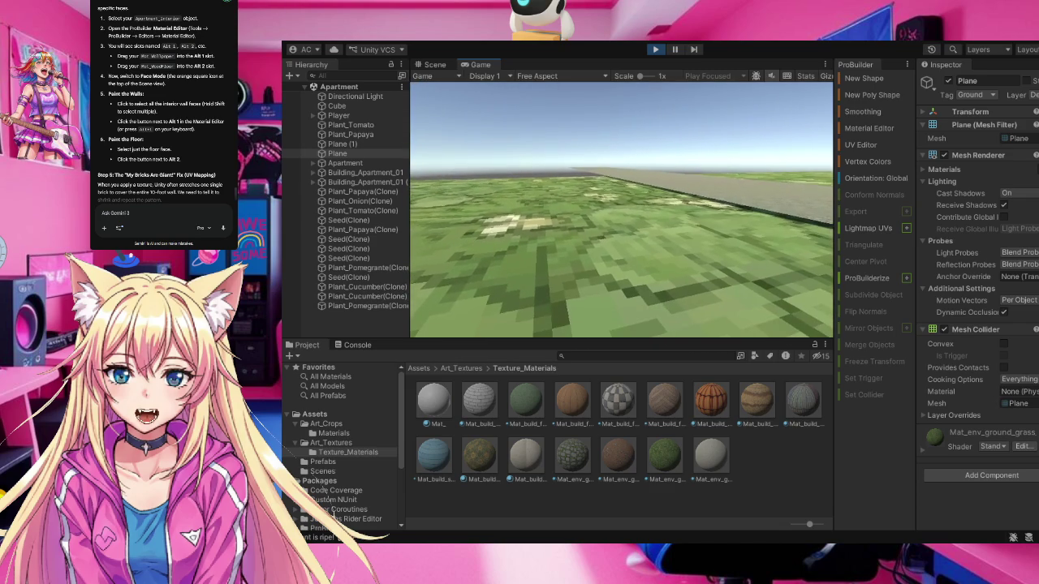
pyautogui.press('w')
# Plant a melon by the stone path and walk along the path toward the house
pyautogui.press('e')
pyautogui.press('d')
pyautogui.press('s')
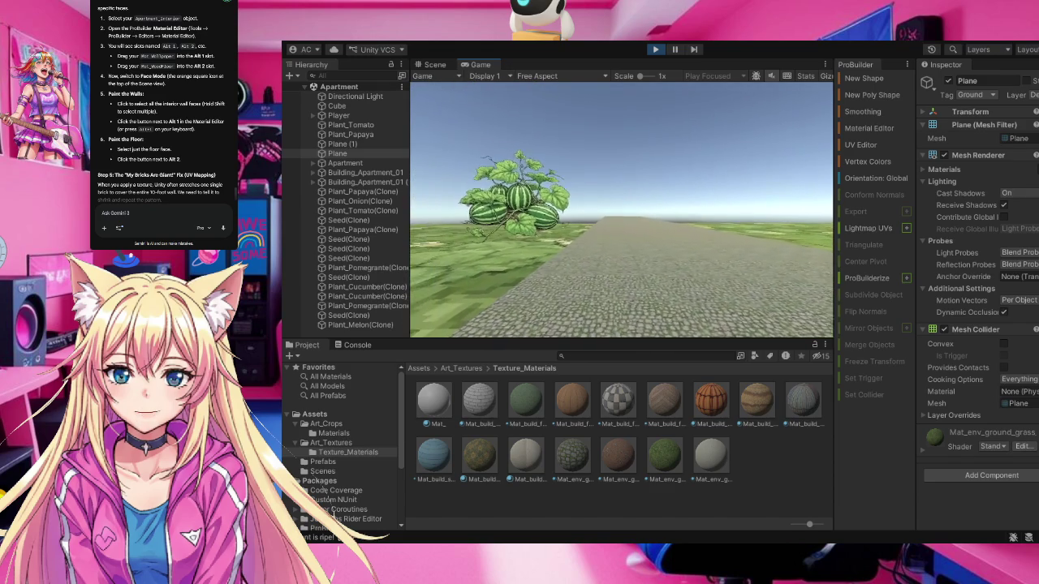
pyautogui.press('w')
pyautogui.press('w')
pyautogui.press('w')
pyautogui.press('w')
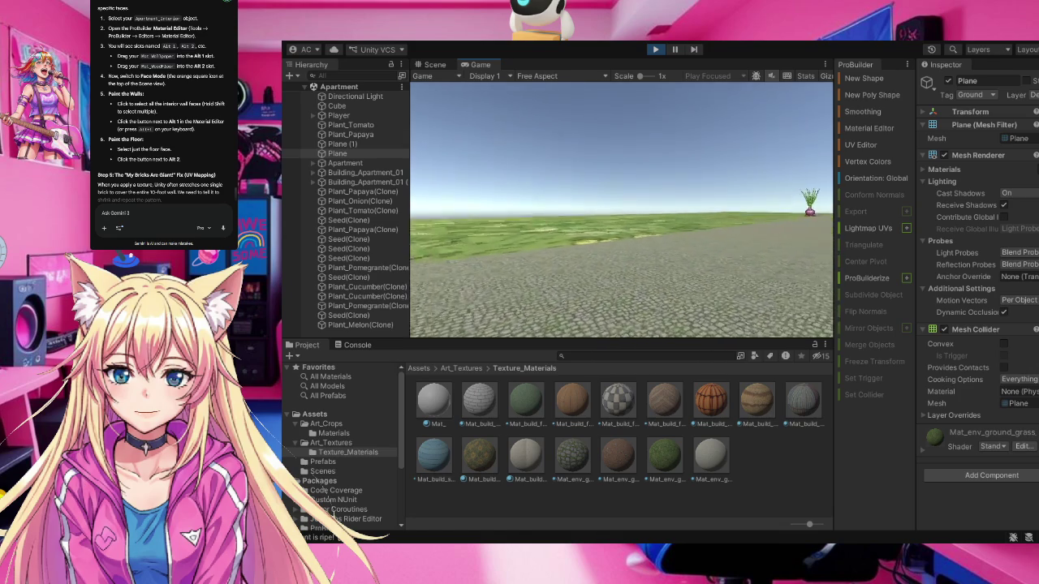
pyautogui.press('w')
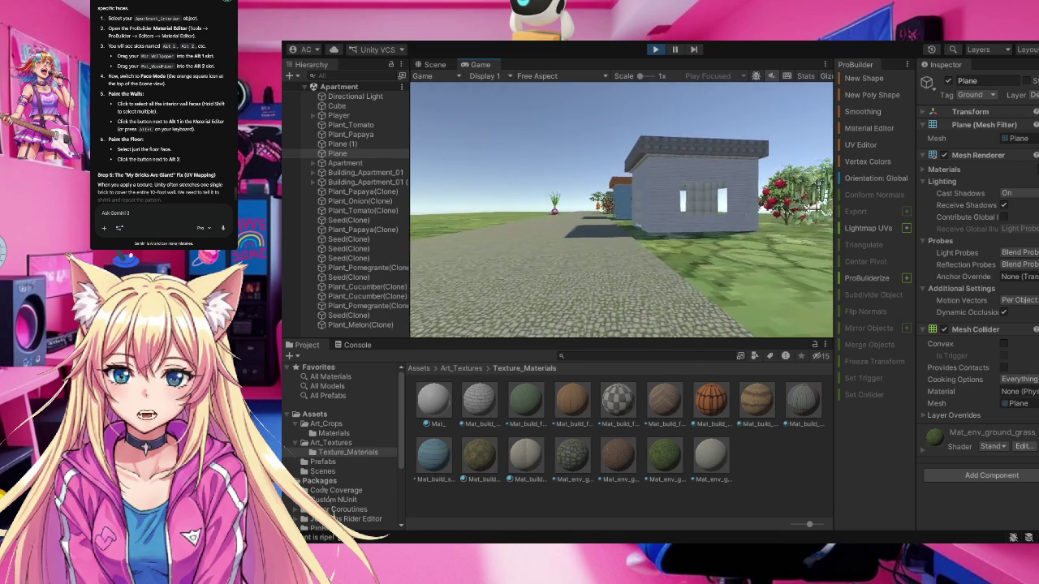
pyautogui.press('w')
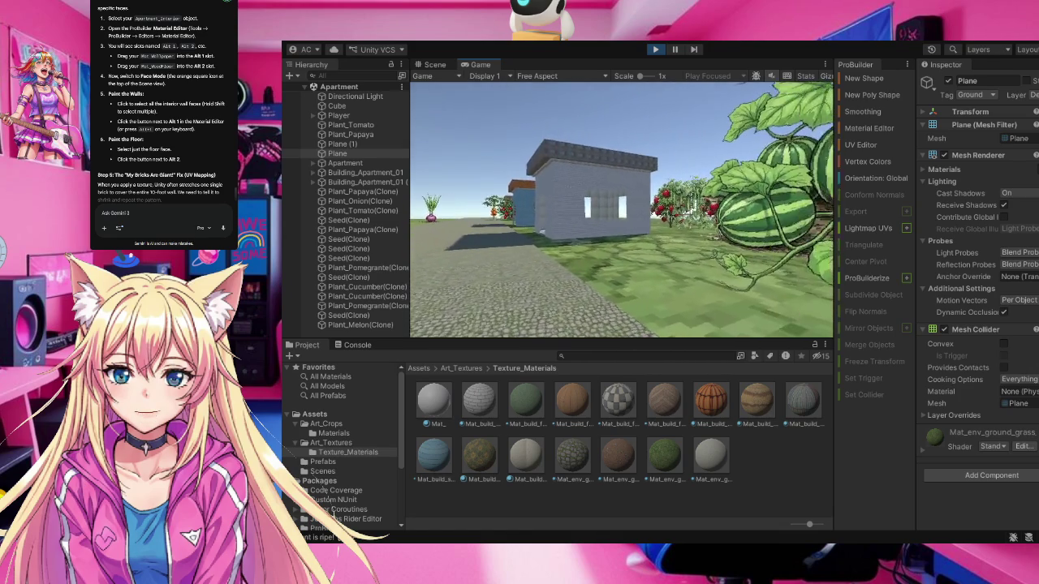
pyautogui.press('w')
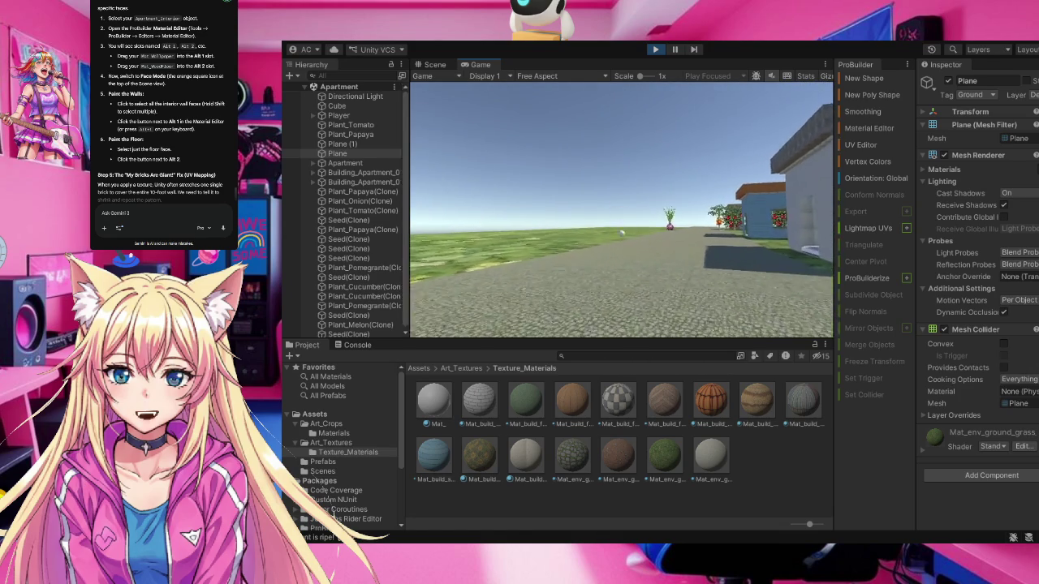
# Plant a vine plant and more seeds, walking past the onion and flowering orange plant
pyautogui.press('e')
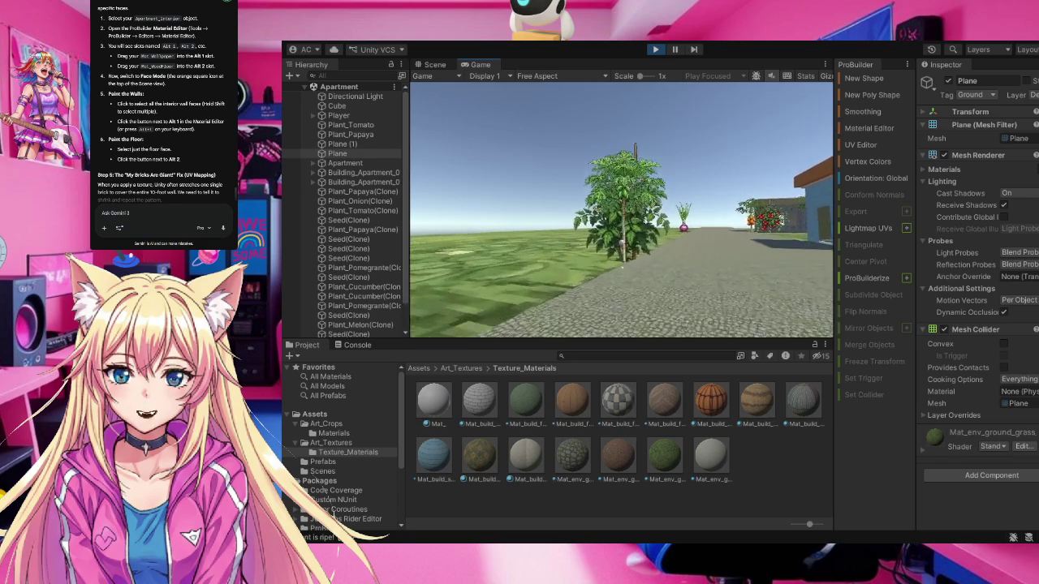
pyautogui.press('w')
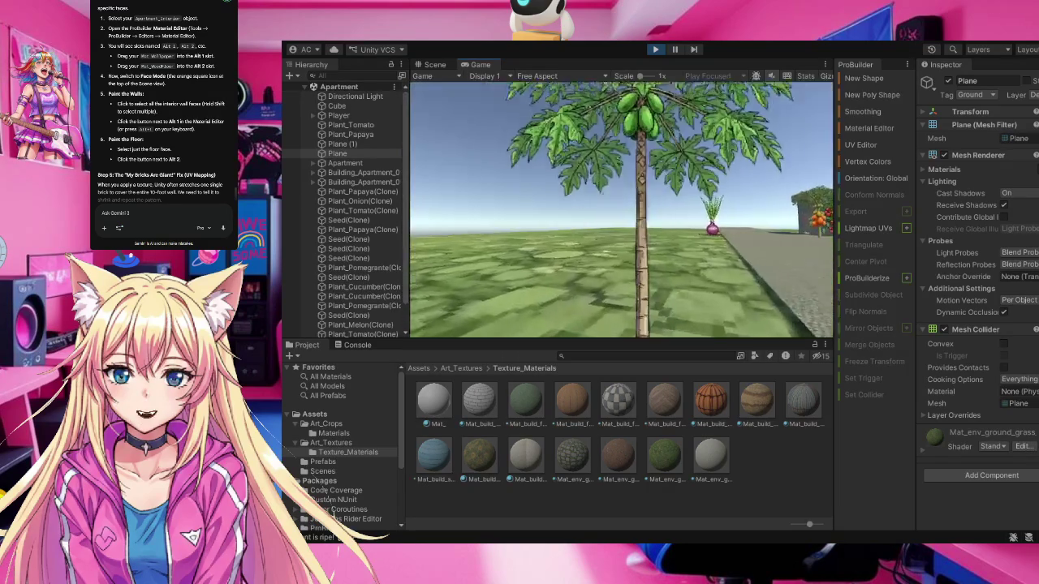
pyautogui.press('e')
pyautogui.press('w')
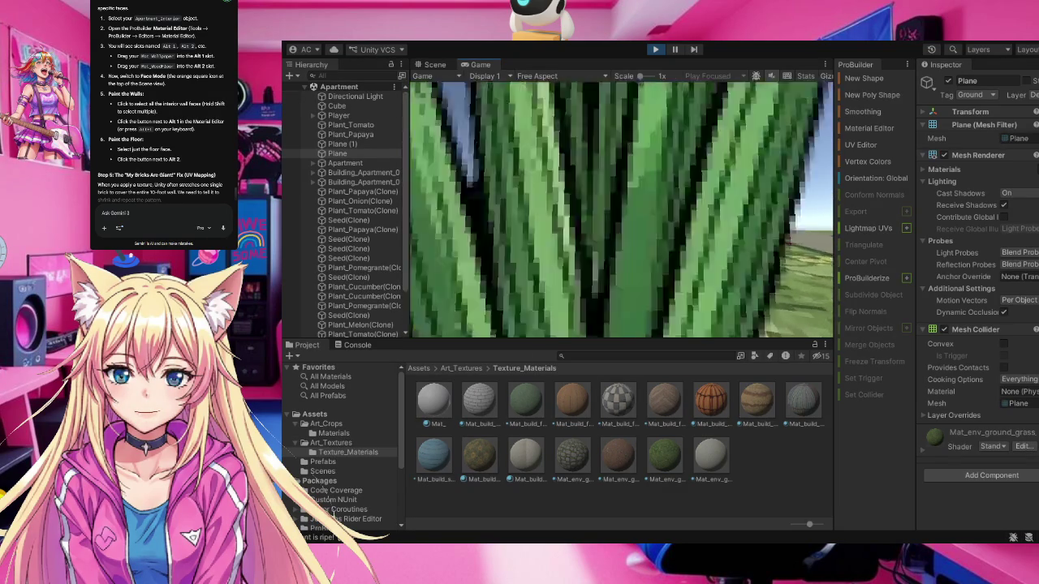
pyautogui.press('w')
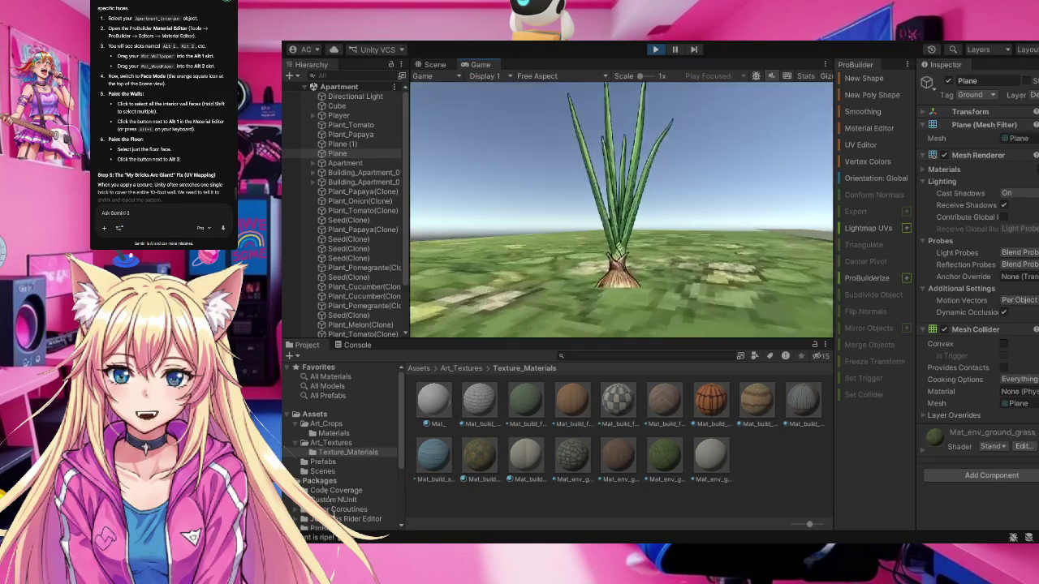
pyautogui.press('w')
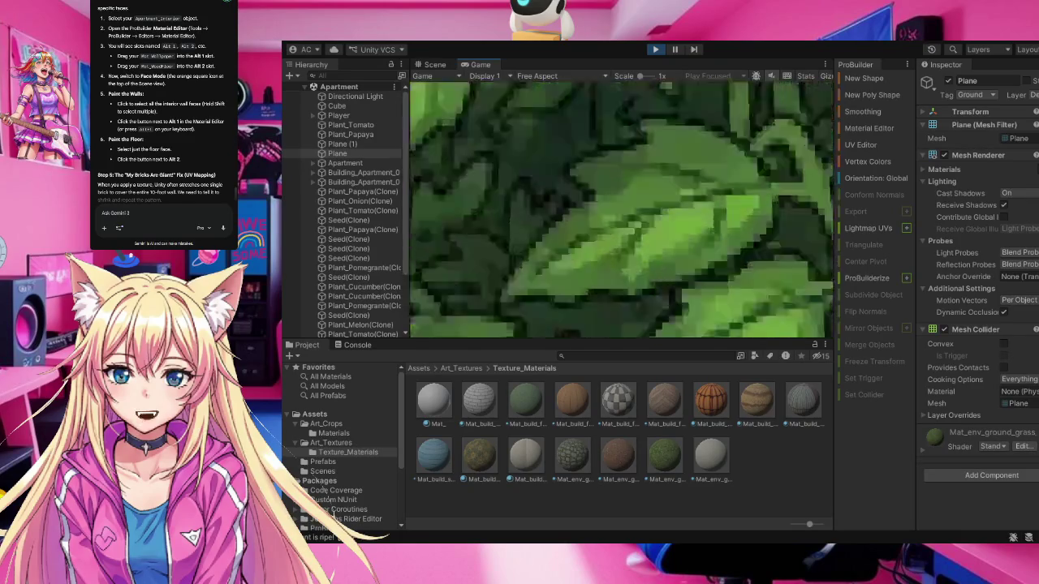
pyautogui.press('w')
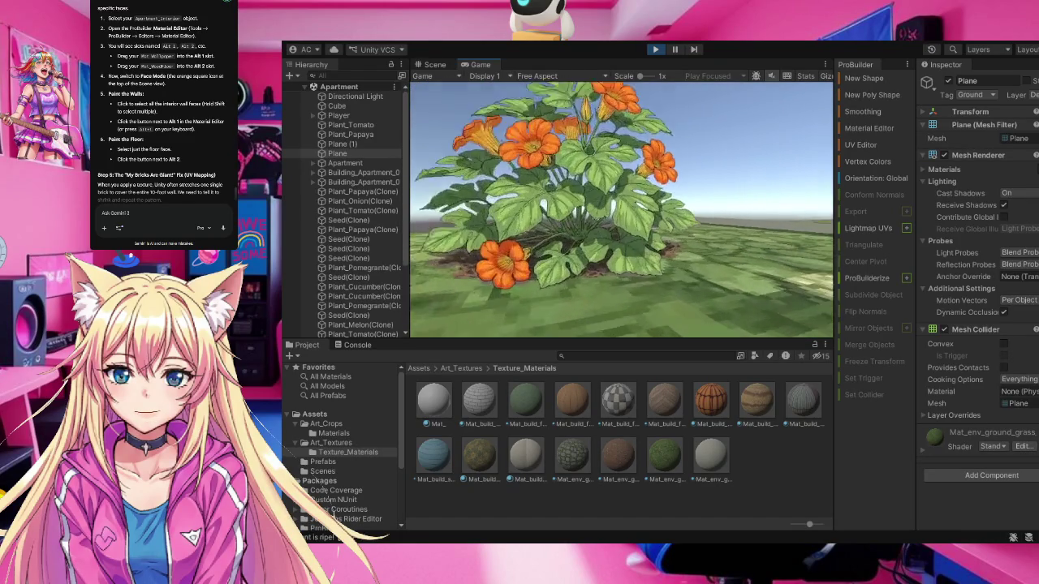
# Cross the grass onto the cobblestone road, then head back toward the watermelon and onions
pyautogui.press('d')
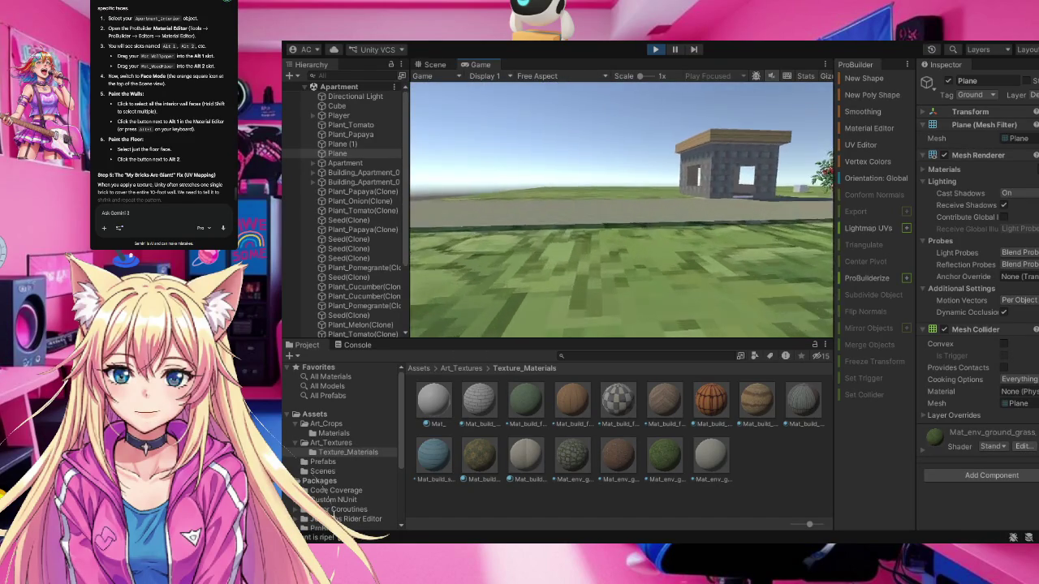
pyautogui.press('w')
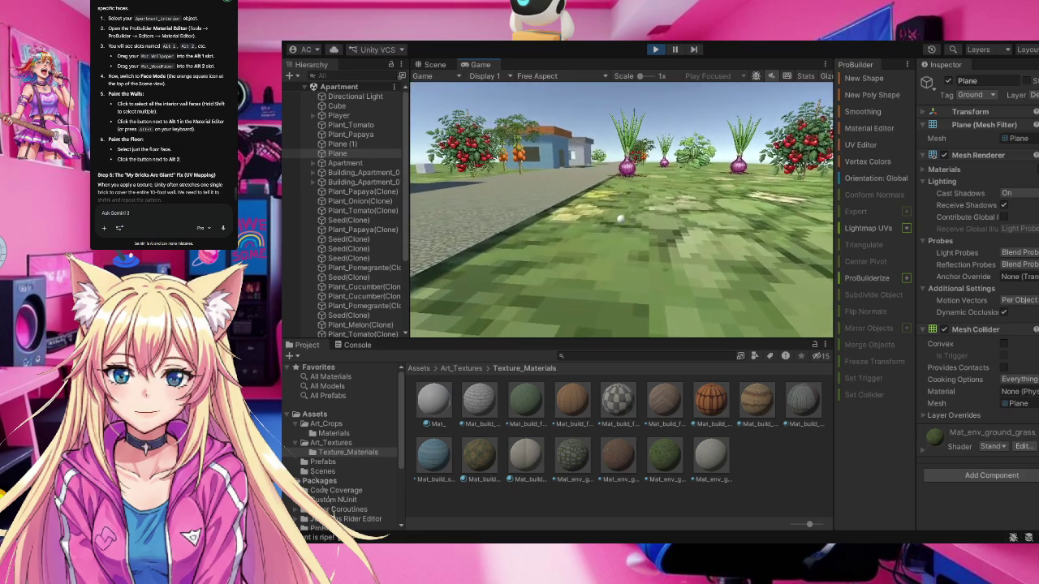
pyautogui.press('a')
pyautogui.press('d')
pyautogui.press('a')
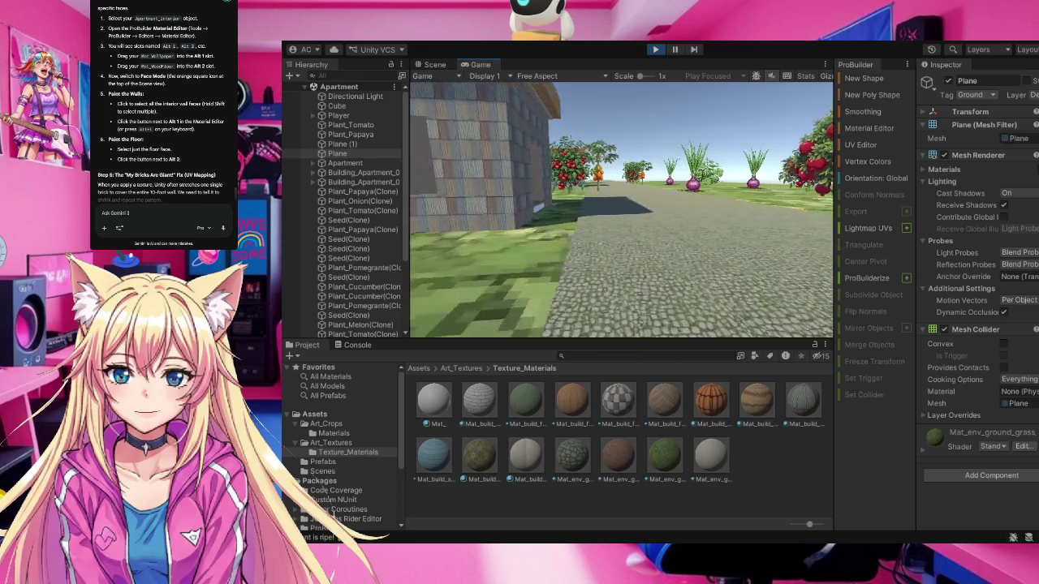
pyautogui.press('a')
pyautogui.press('w')
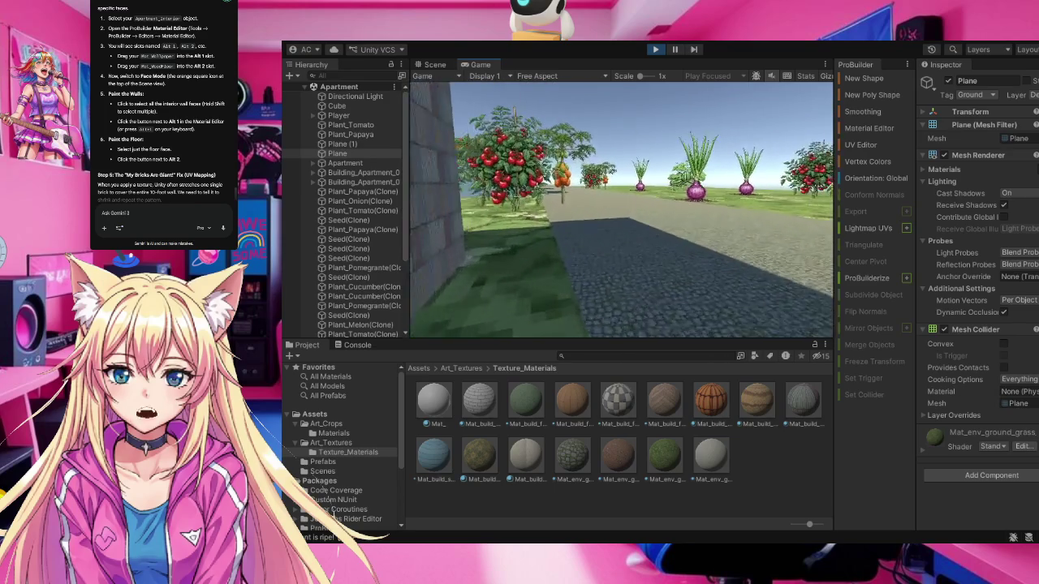
pyautogui.press('w')
pyautogui.press('w')
pyautogui.press('w')
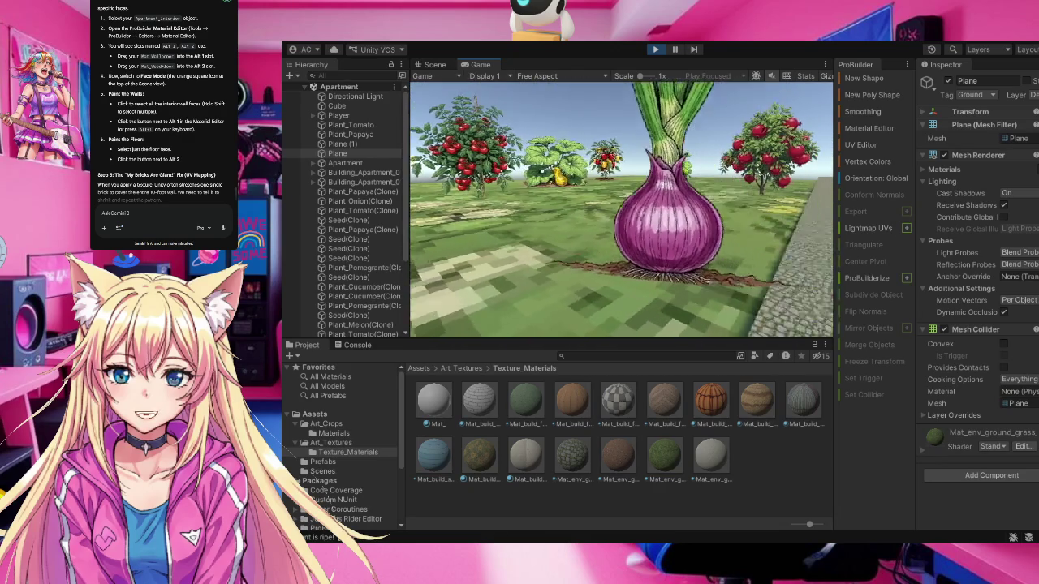
# Walk up to the pomegranate tree, then back away to view the row of plants
pyautogui.press('w')
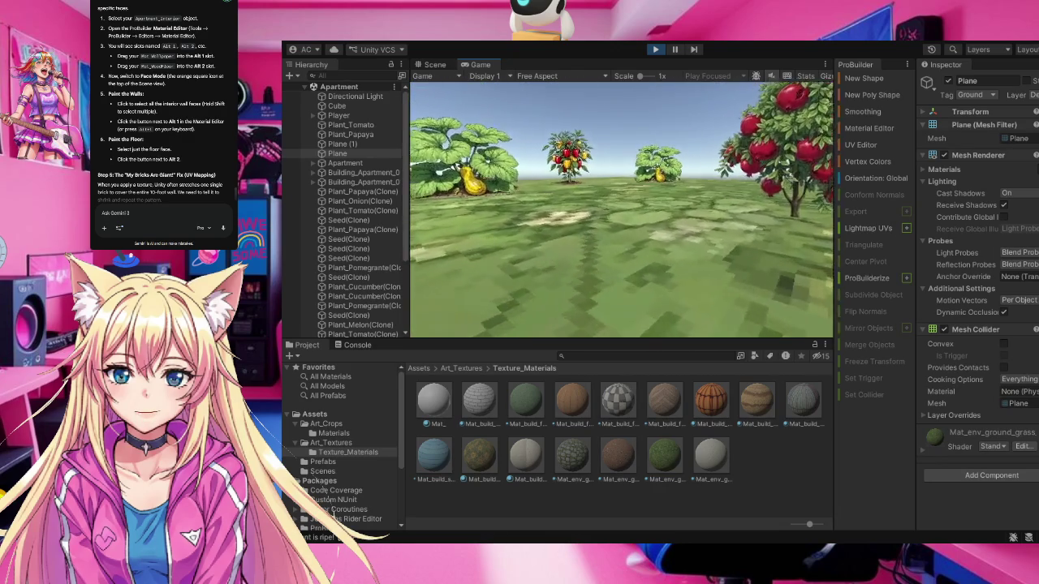
pyautogui.press('d')
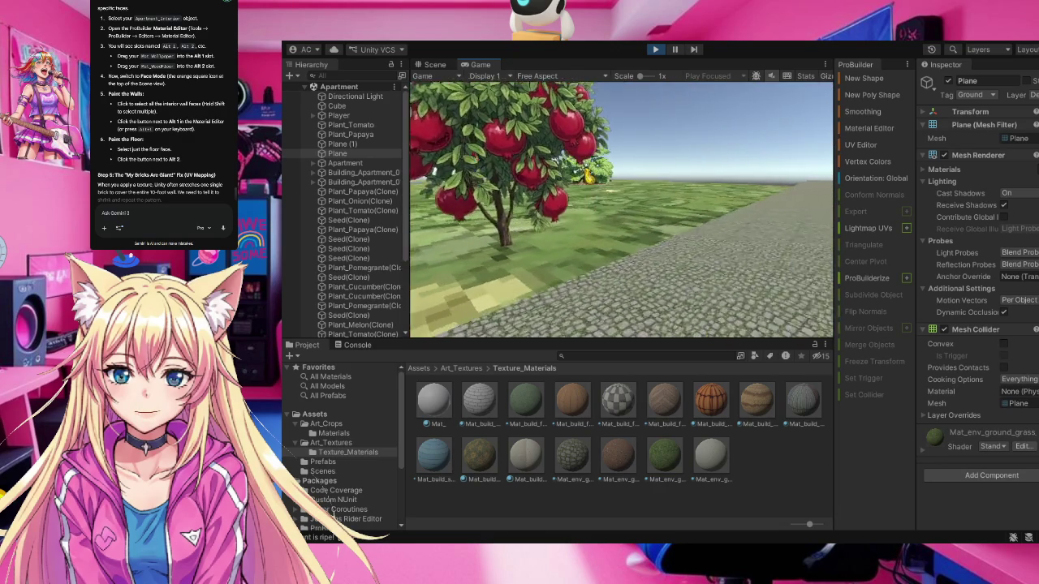
pyautogui.press('w')
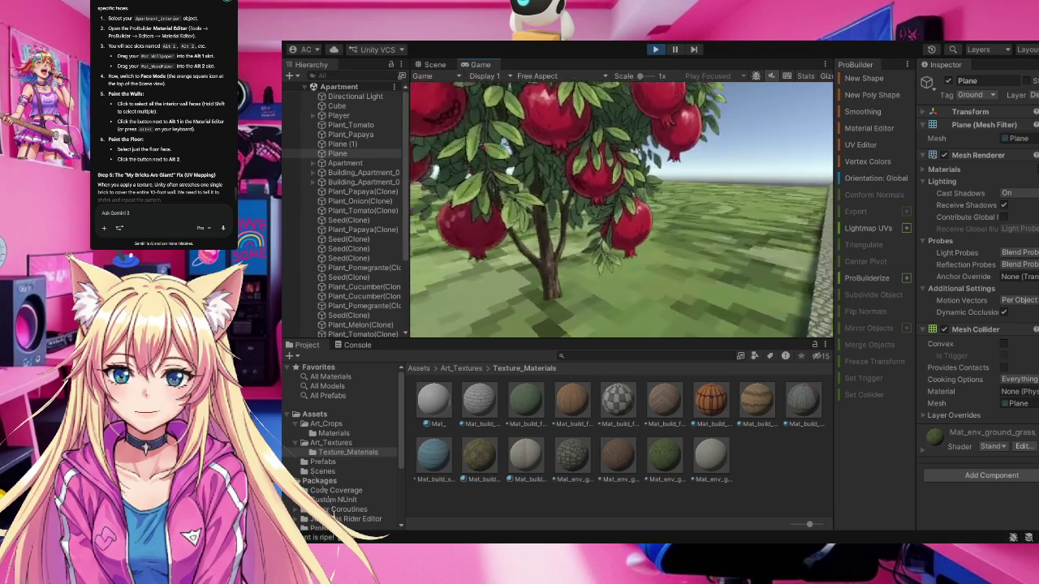
pyautogui.press('s')
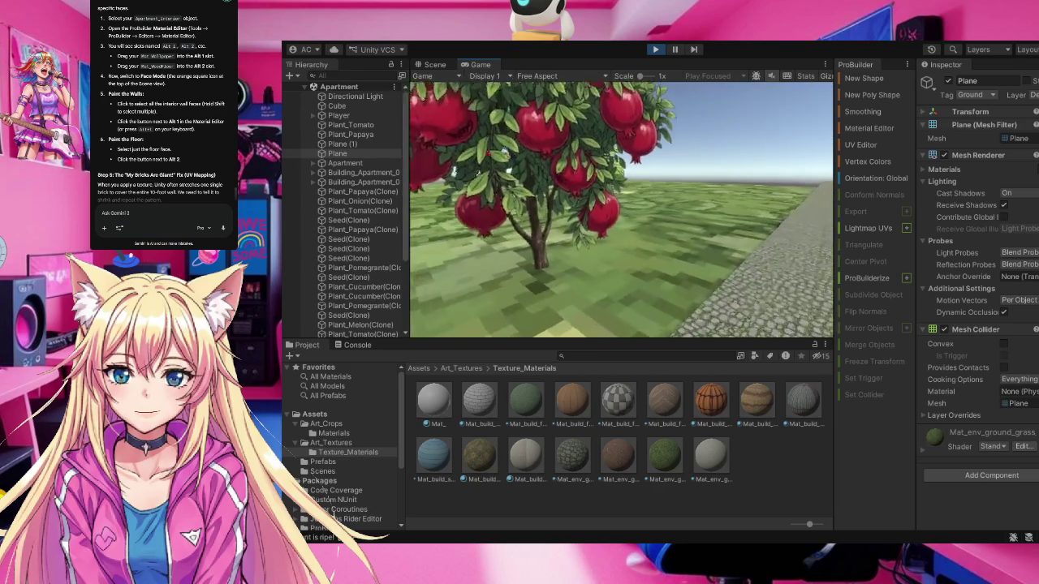
pyautogui.press('s')
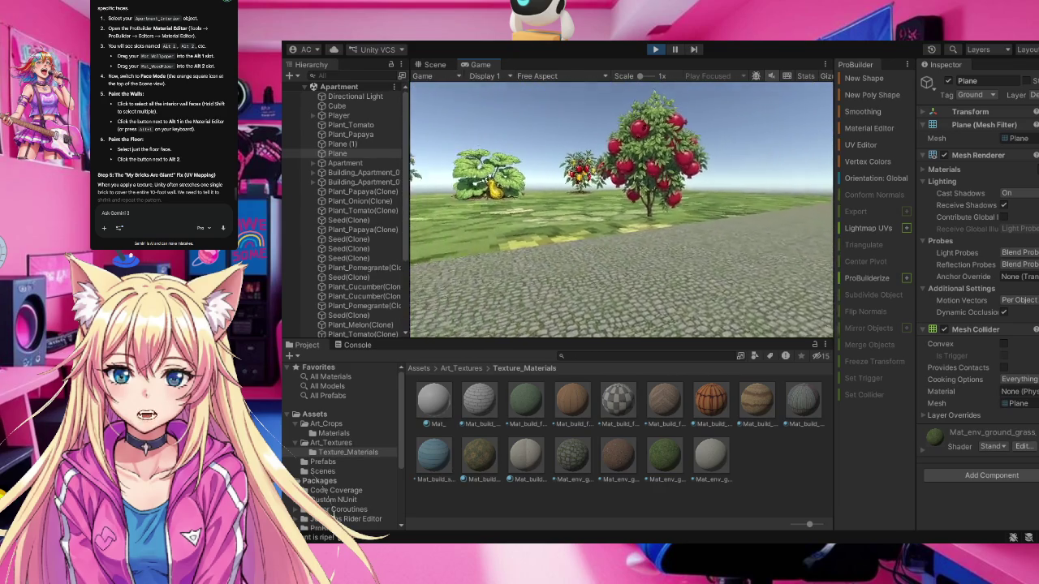
# Walk along the crops past the onion and watermelon up to the tomato plants
pyautogui.press('a')
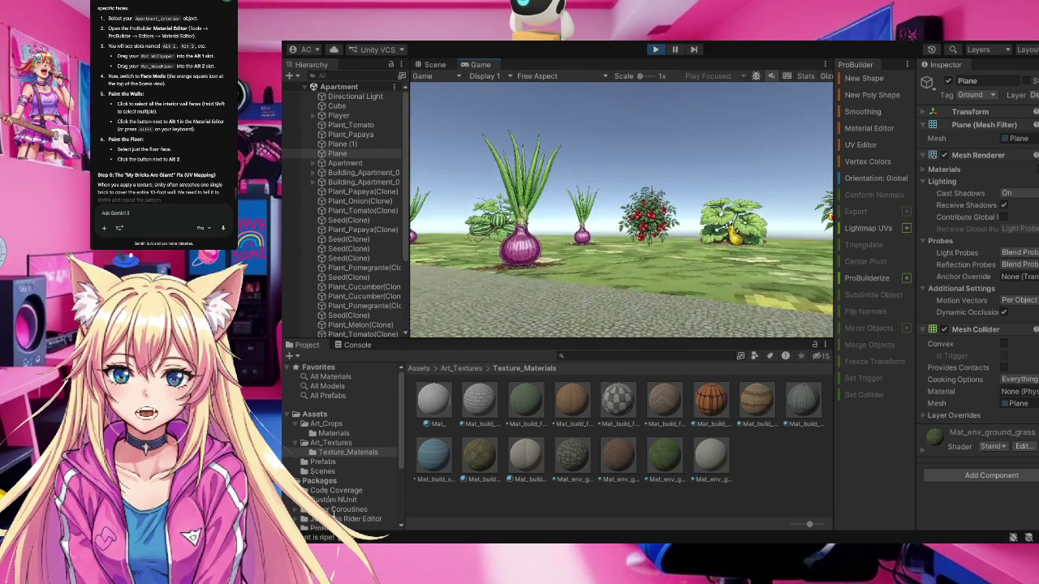
pyautogui.press('w')
pyautogui.press('a')
pyautogui.press('w')
pyautogui.press('a')
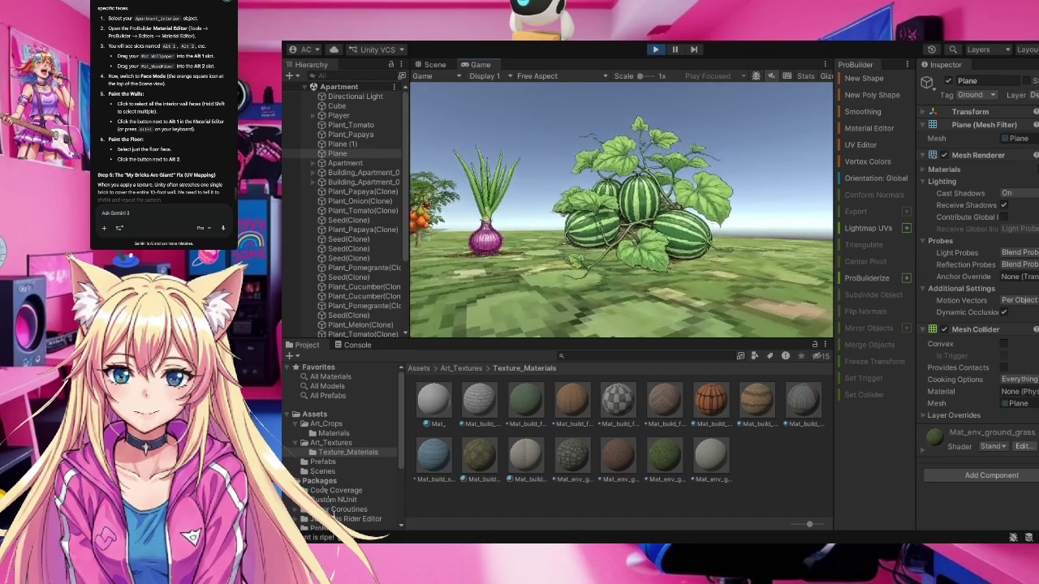
pyautogui.press('w')
pyautogui.press('d')
pyautogui.press('d')
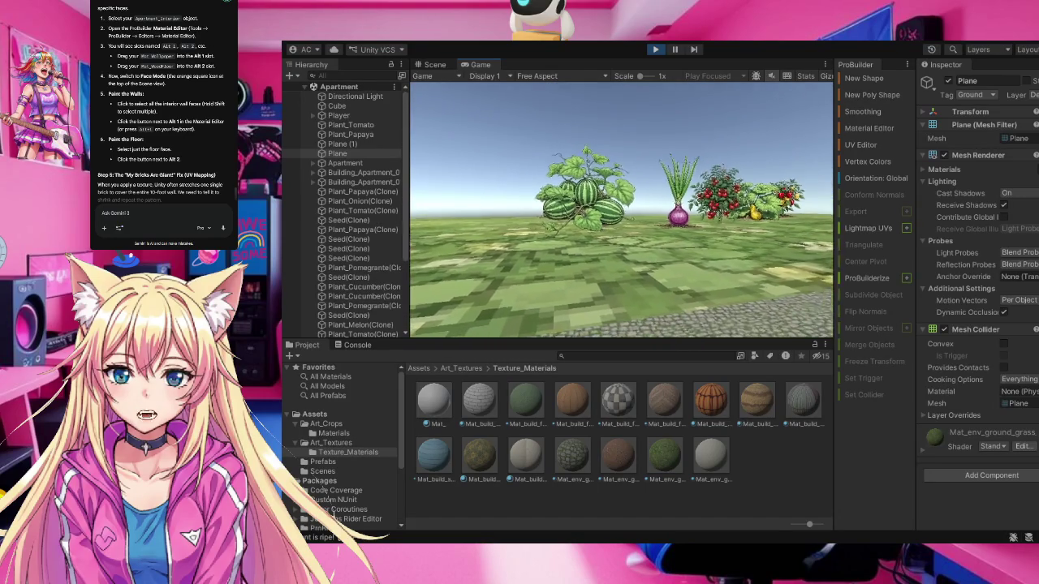
pyautogui.press('w')
pyautogui.press('w')
# Move among the tomato, onions, watermelon and pepper plants
pyautogui.press('s')
pyautogui.press('s')
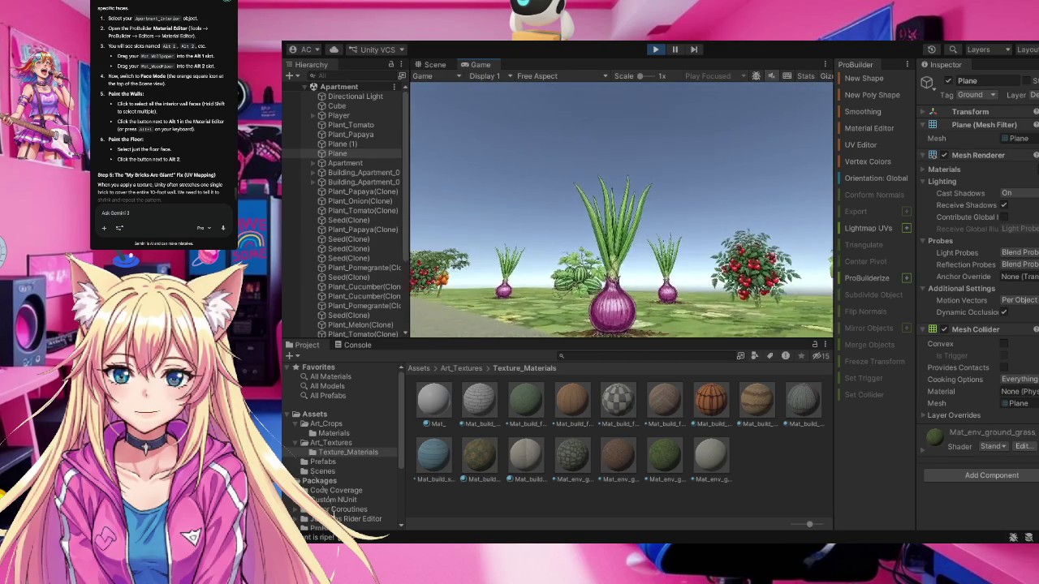
pyautogui.press('a')
pyautogui.press('w')
pyautogui.press('d')
pyautogui.press('s')
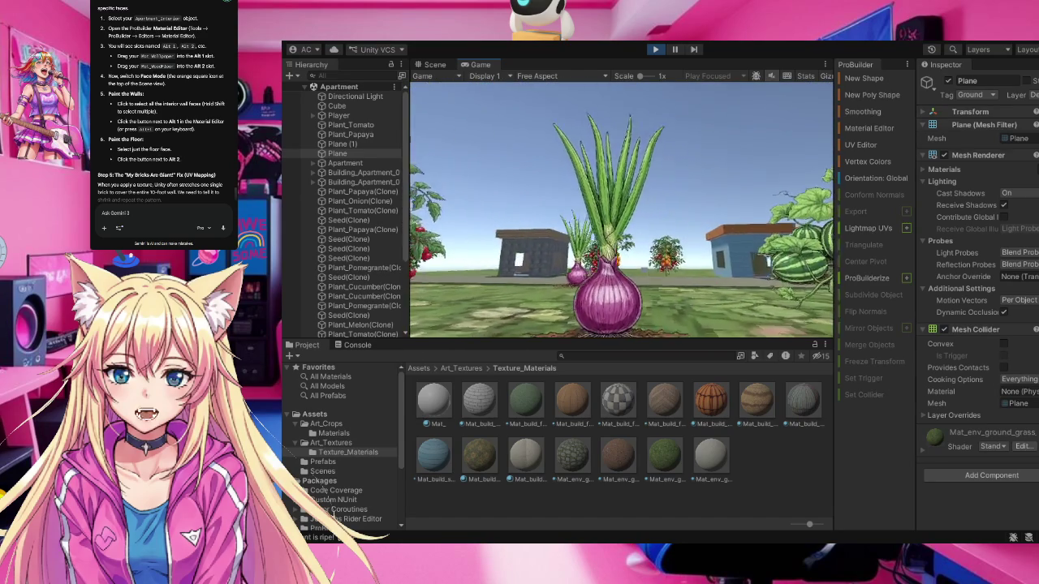
pyautogui.press('d')
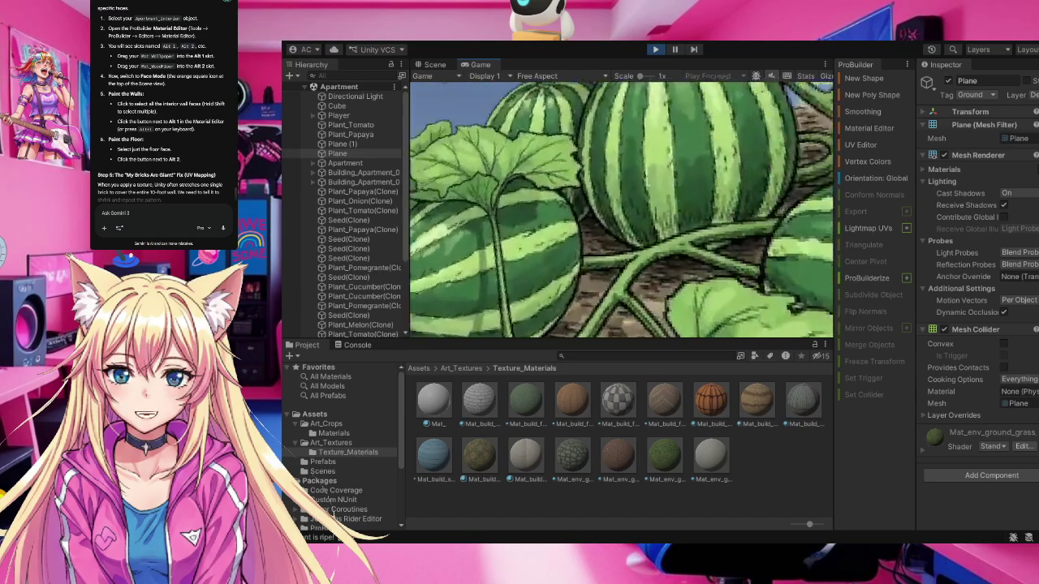
pyautogui.press('w')
# Walk over to the textured house wall and past the papaya tree
pyautogui.press('d')
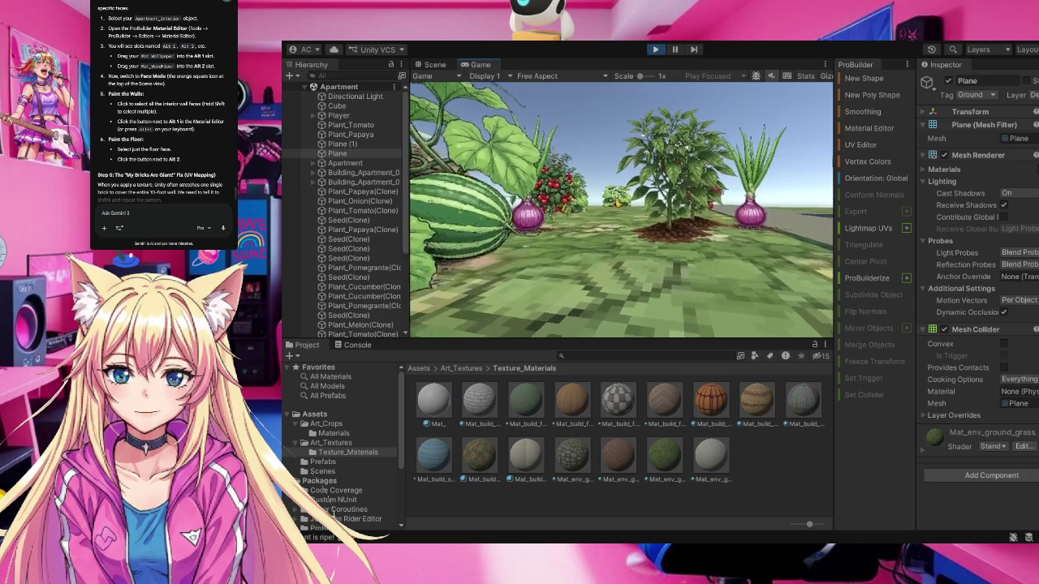
pyautogui.press('d')
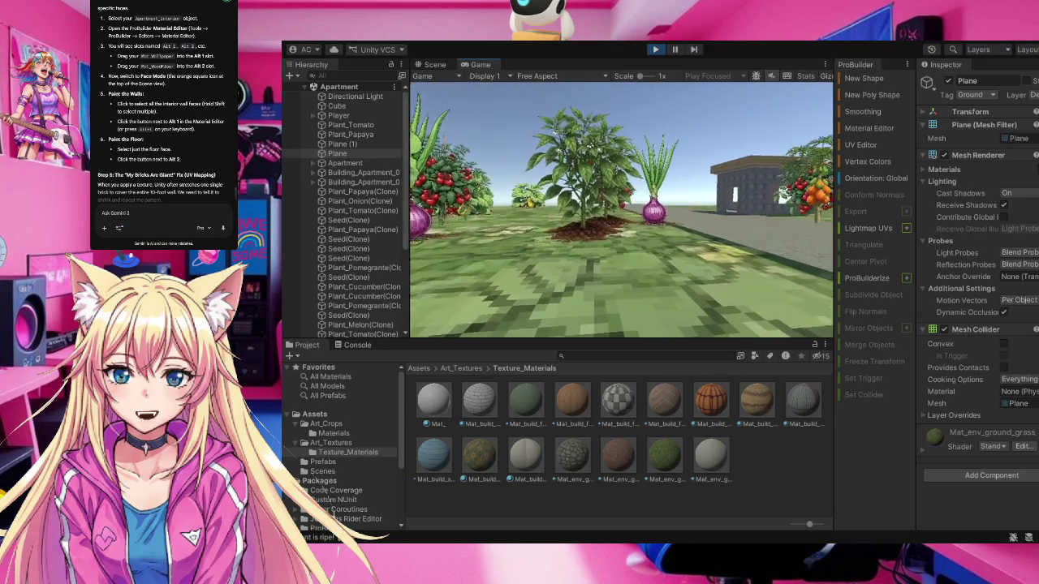
pyautogui.press('d')
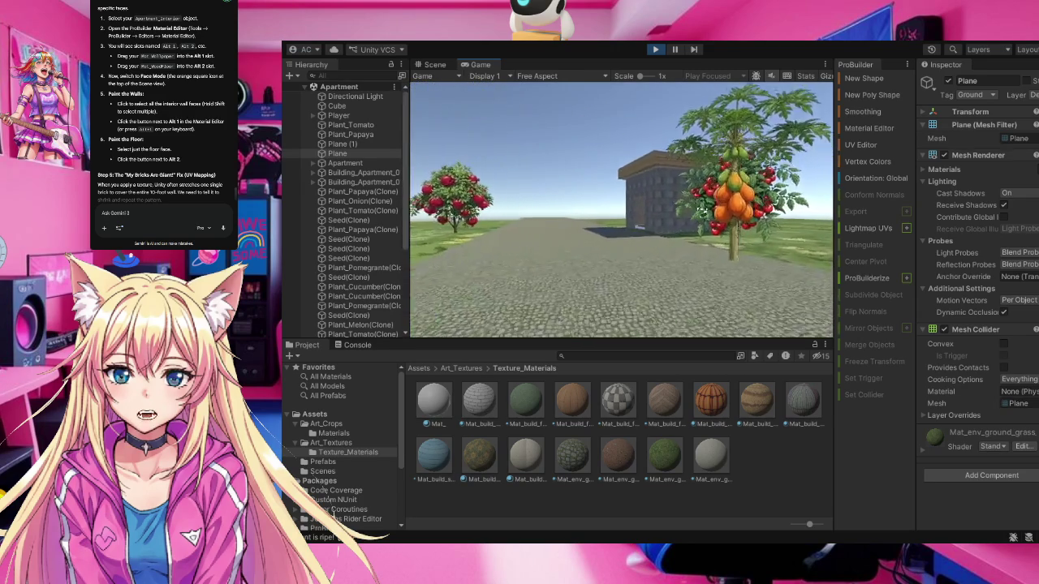
pyautogui.press('w')
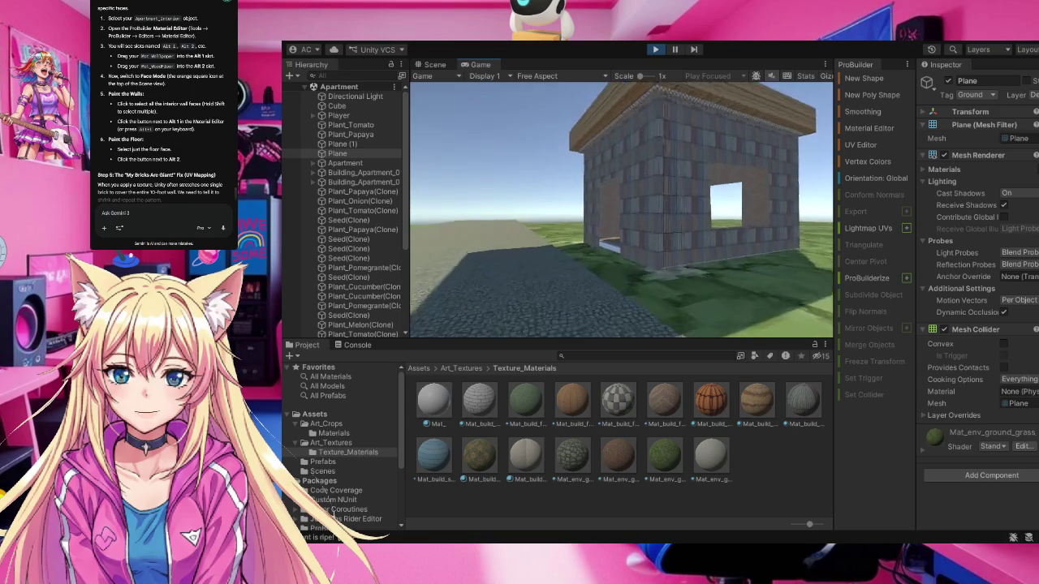
pyautogui.press('d')
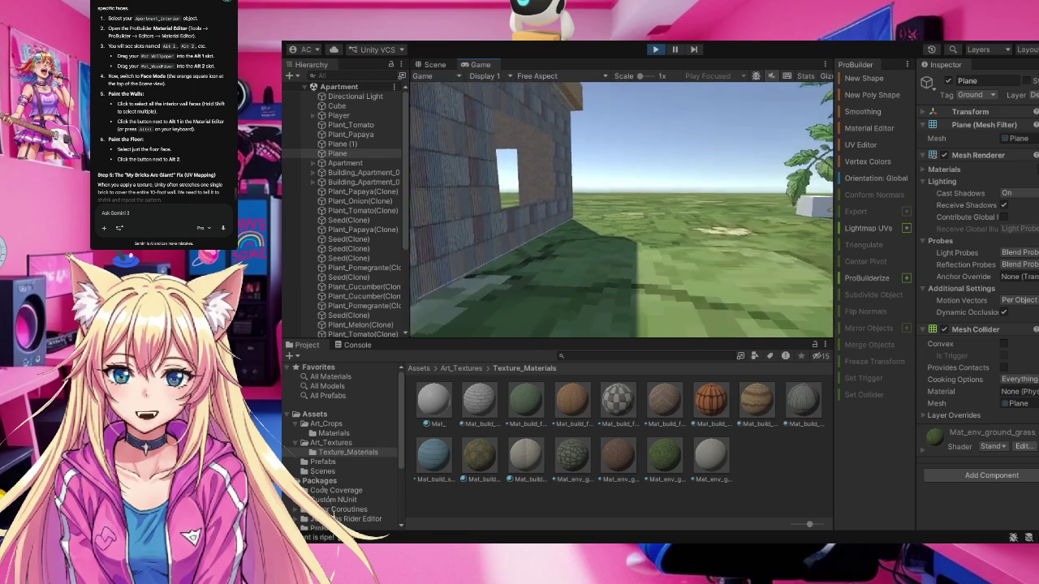
pyautogui.press('w')
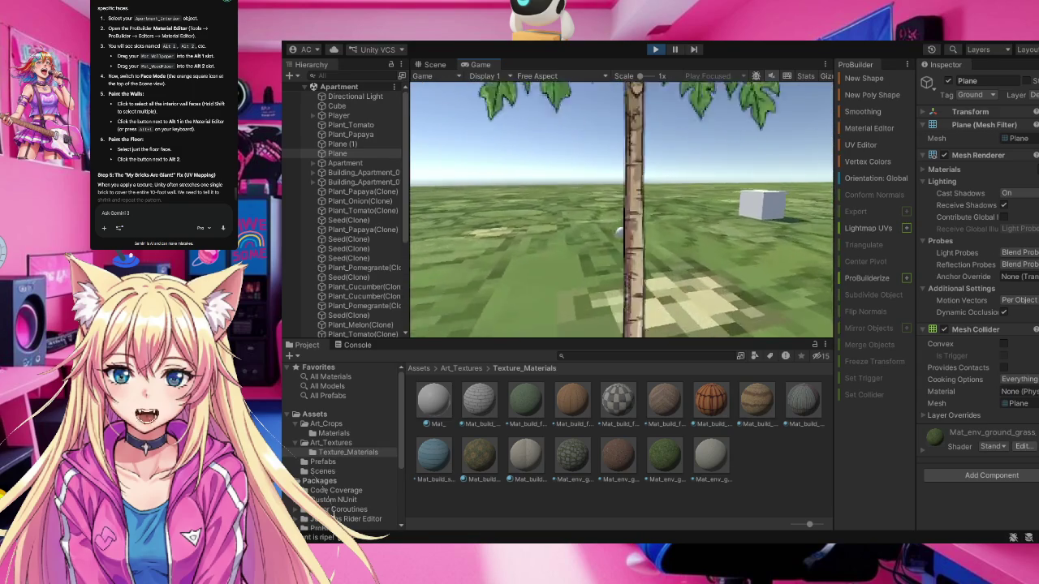
# Cross the open ground, then turn back and approach the crop plants
pyautogui.press('w')
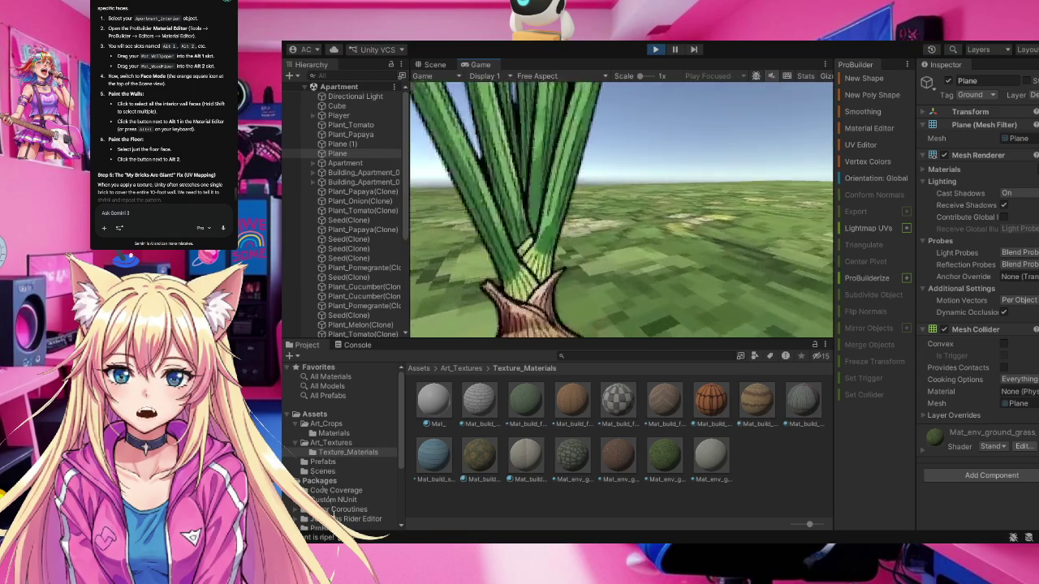
pyautogui.press('d')
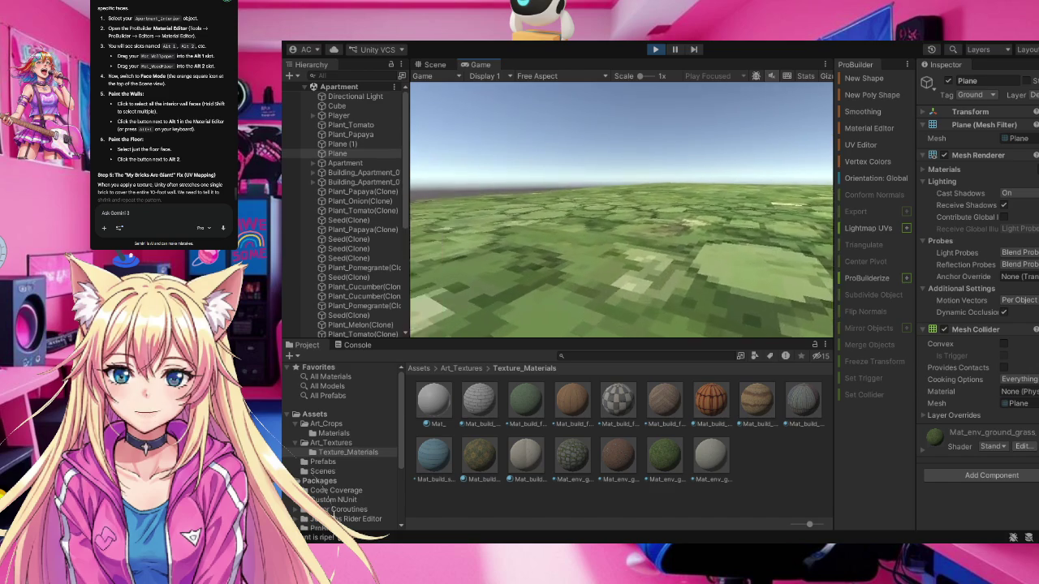
pyautogui.press('w')
pyautogui.press('a')
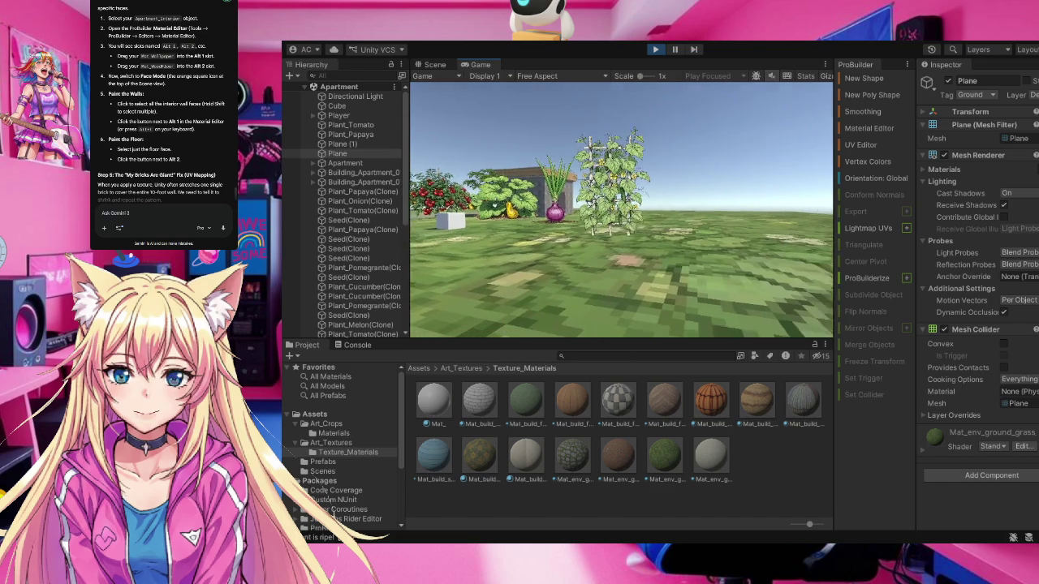
pyautogui.press('w')
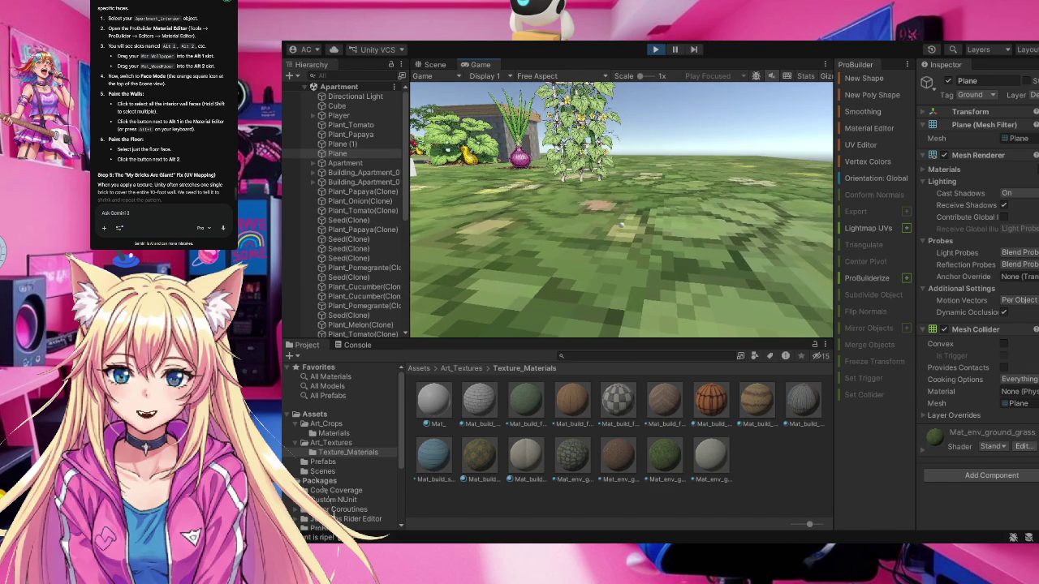
pyautogui.press('w')
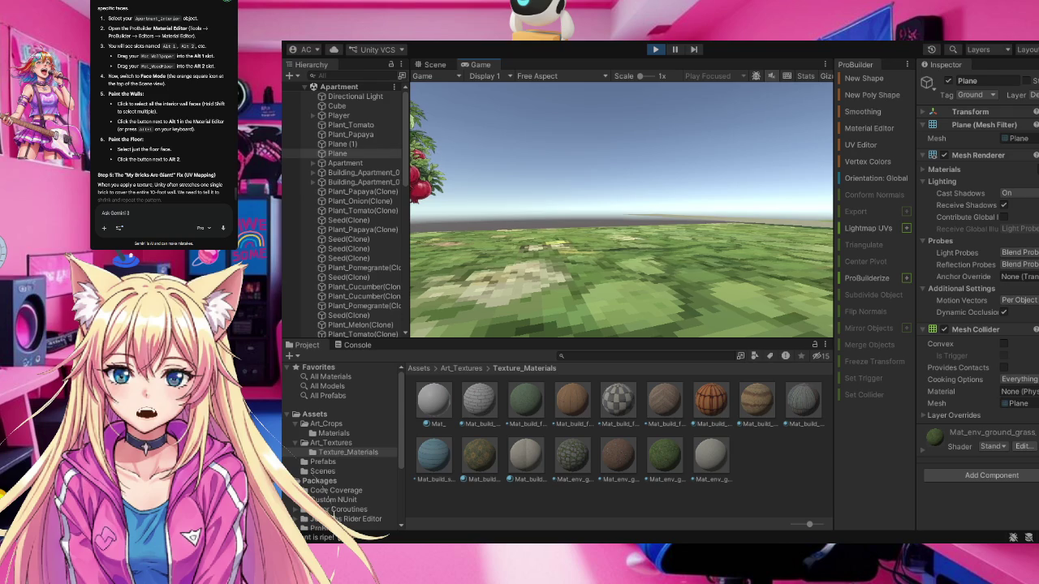
# Stop the playtest to return to editing the scene
pyautogui.click(655, 49)
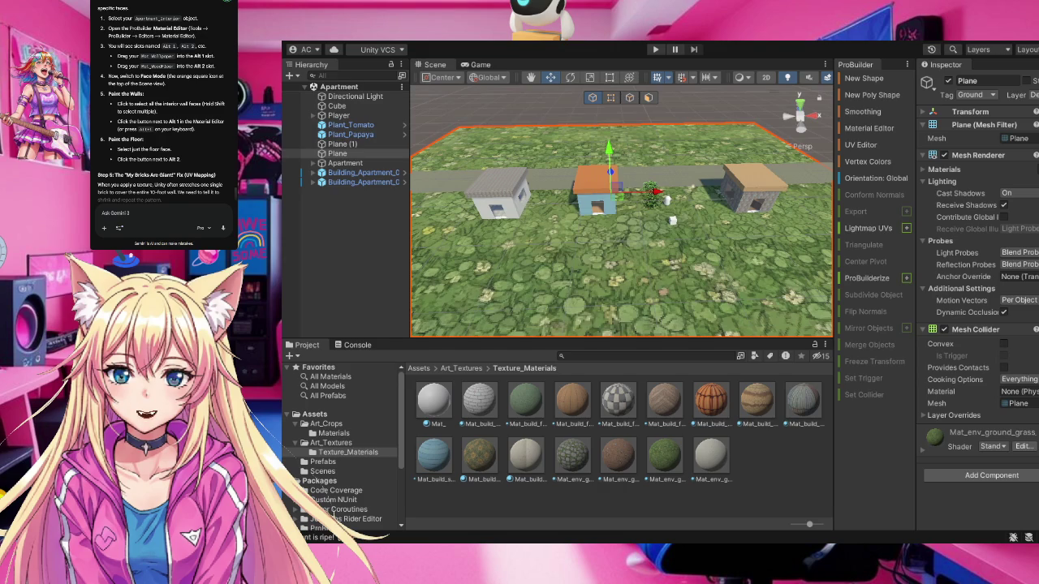
# Show the Art_Crops folder's crop and animal assets in the Project window
pyautogui.click(317, 425)
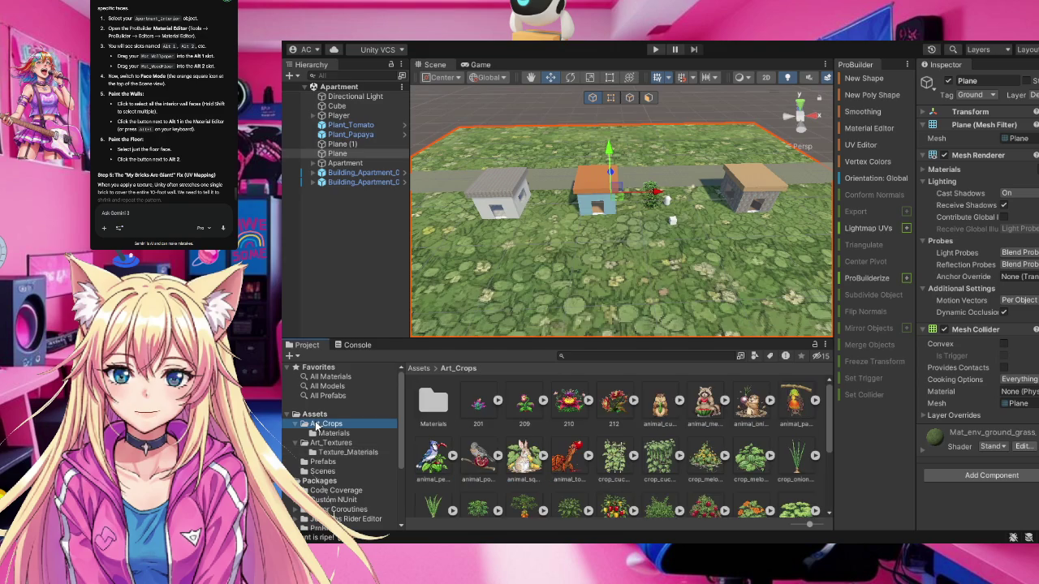
# Browse Art_Crops/Materials and Art_Textures, ending on the top-level Assets folder contents
pyautogui.scroll(-1, 760, 448)
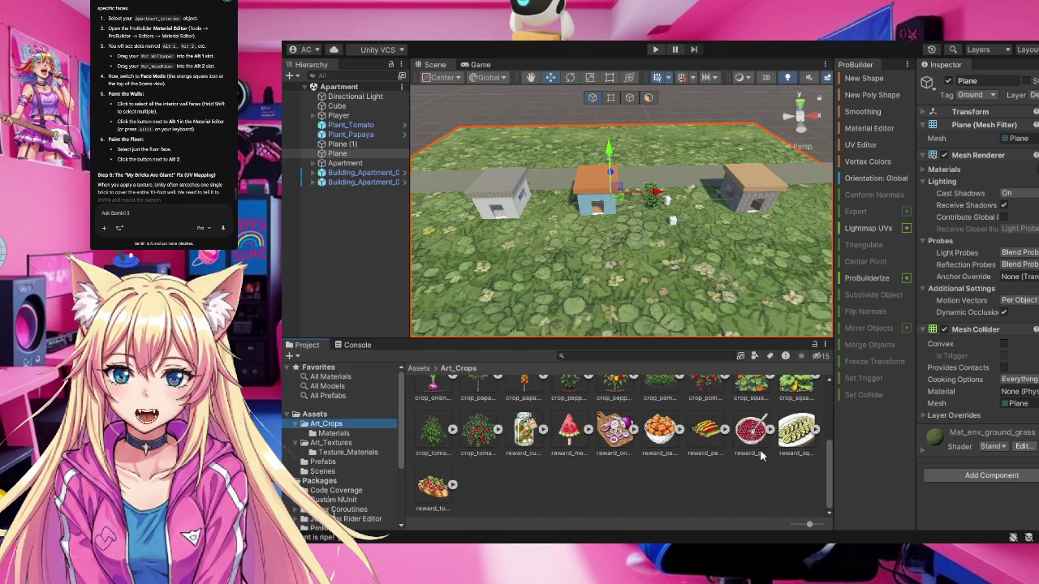
pyautogui.scroll(1, 759, 449)
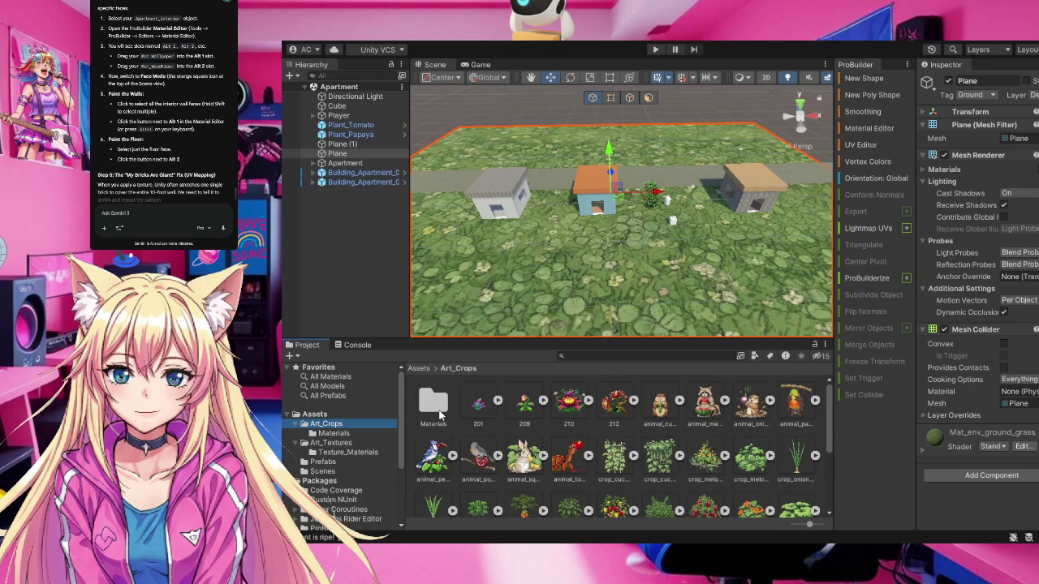
pyautogui.doubleClick(442, 414)
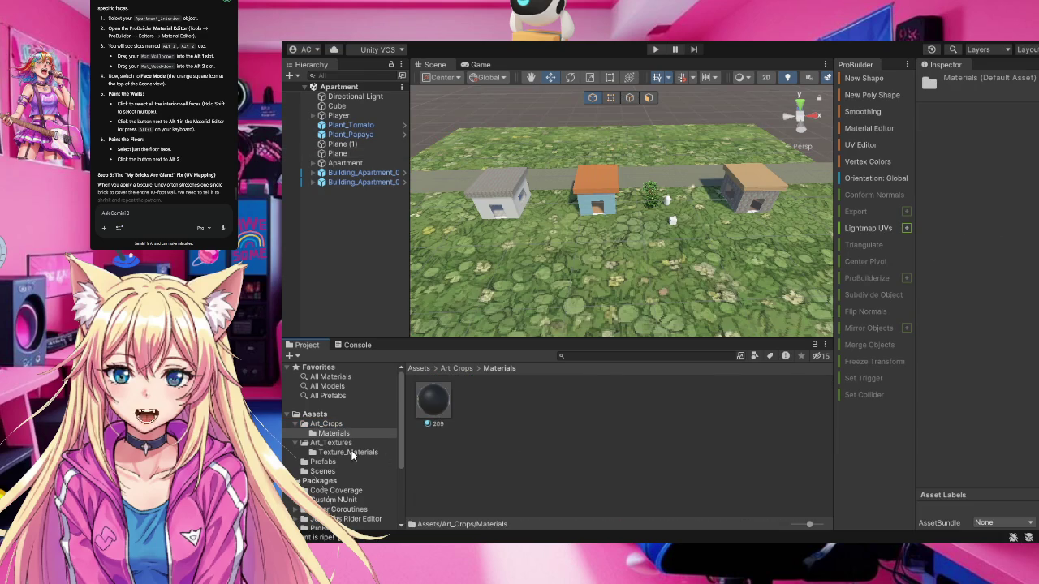
pyautogui.click(345, 444)
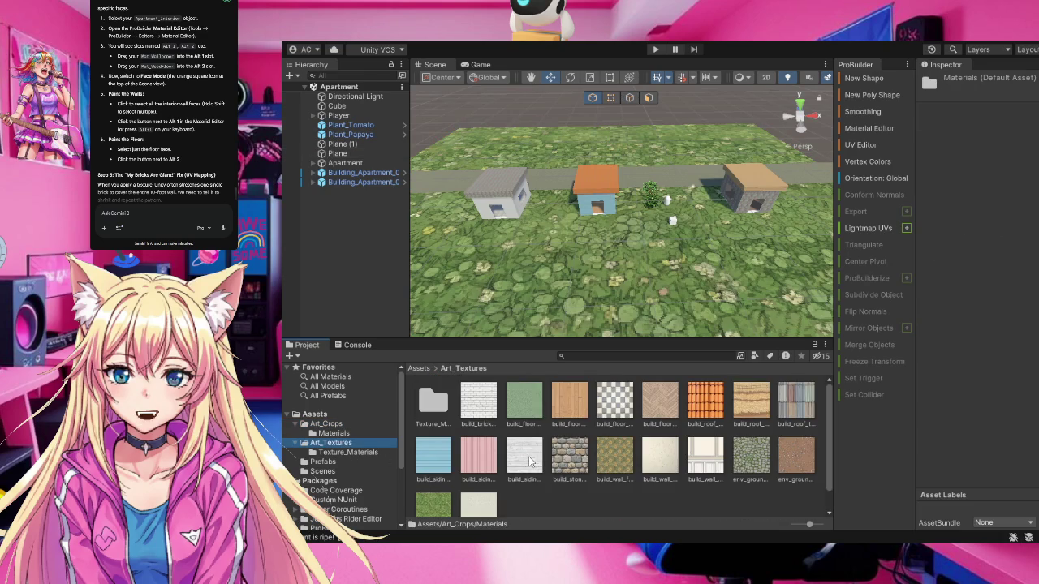
pyautogui.click(317, 416)
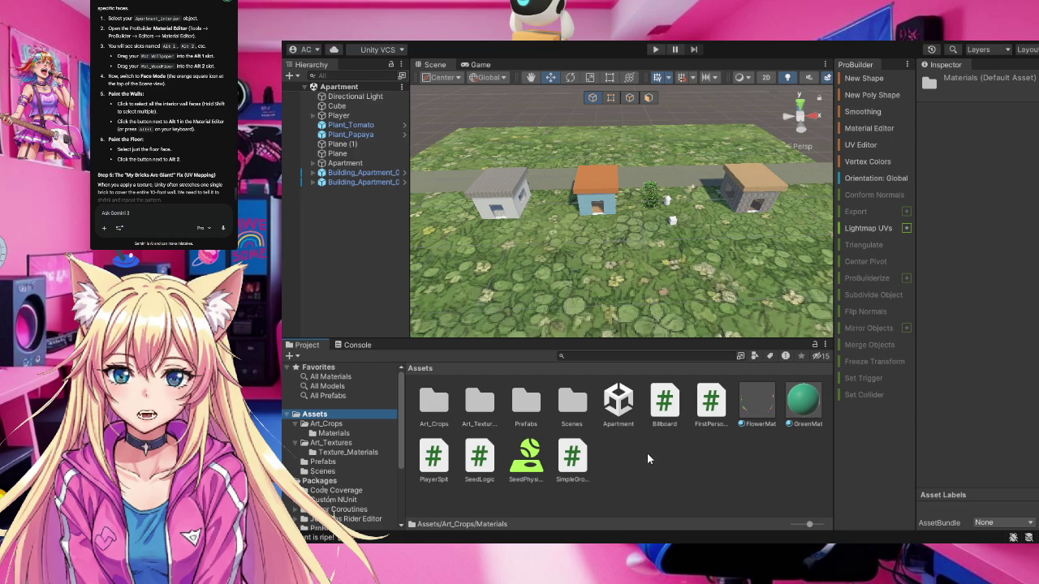
# Create a new folder named Art_Stickers inside Assets and open it
pyautogui.click(647, 455)
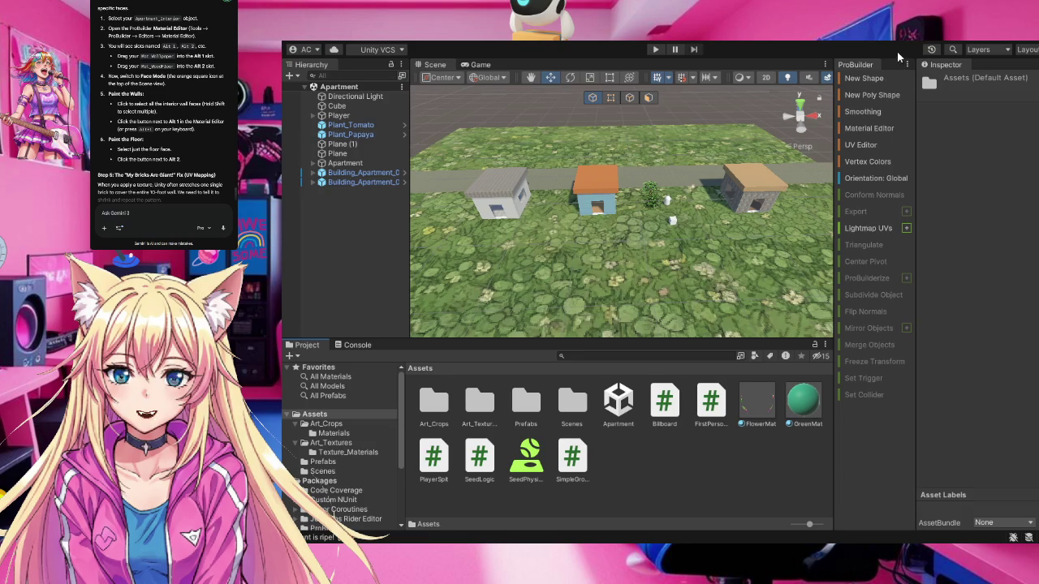
pyautogui.hotkey('ctrl', 'shift', 'n')
pyautogui.write('Art')
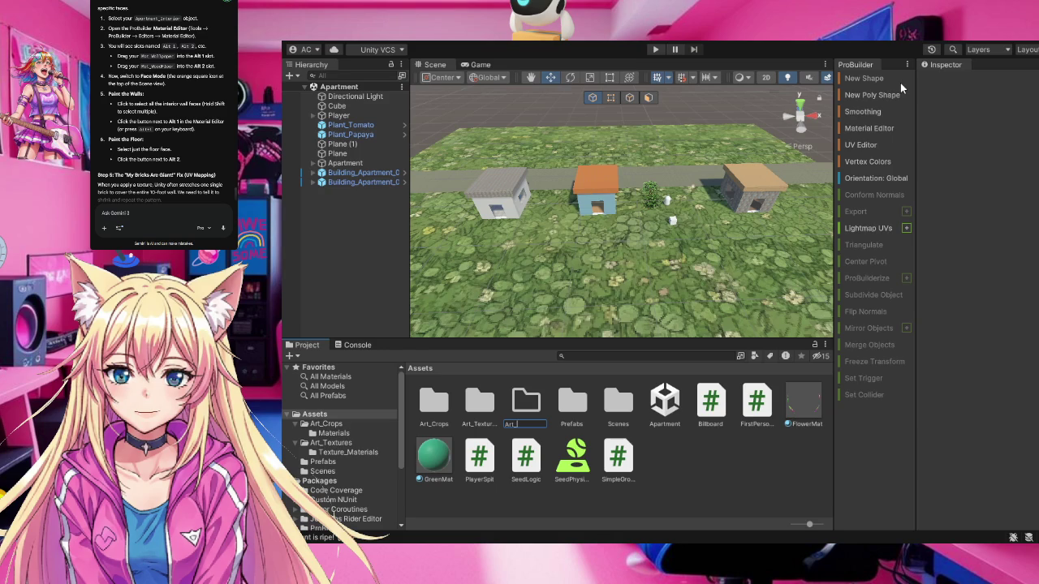
pyautogui.write('_St')
pyautogui.write('ickers')
pyautogui.press('Return')
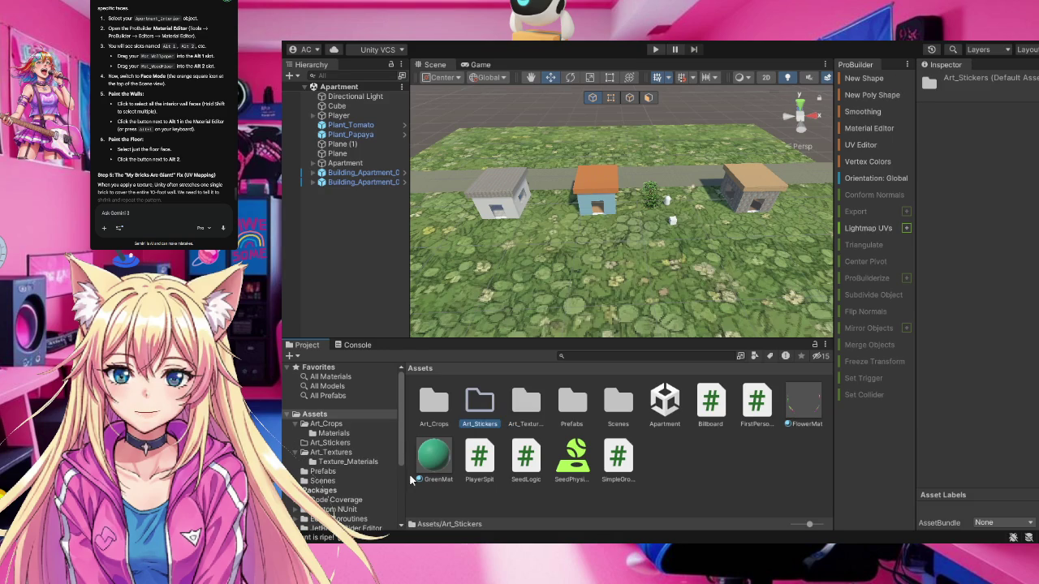
pyautogui.doubleClick(475, 402)
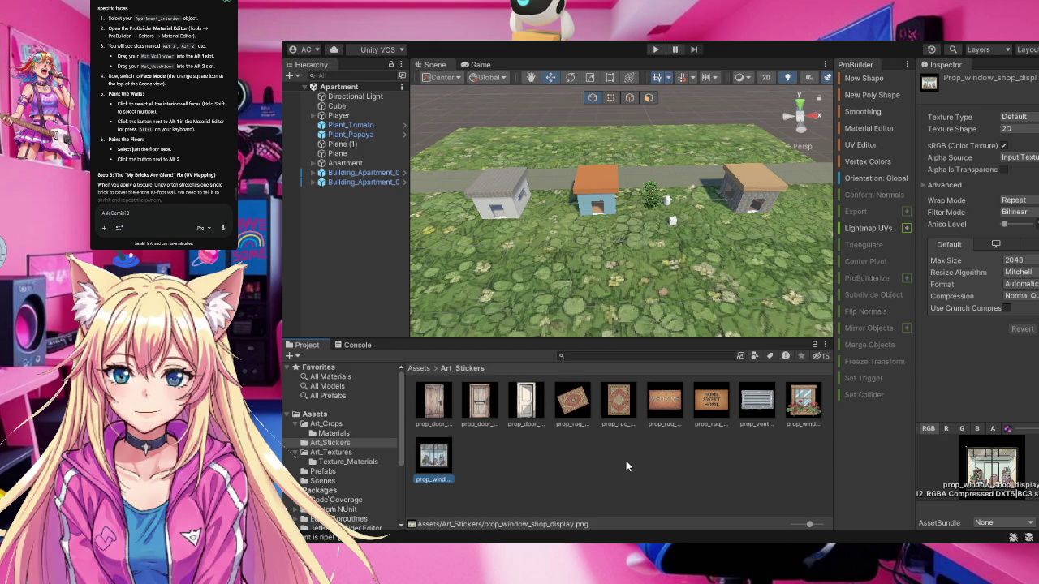
# Try the rug image on the blue house door, then ask Gemini how to set up the stickers
pyautogui.scroll(6, 502, 195)
pyautogui.scroll(-5, 503, 194)
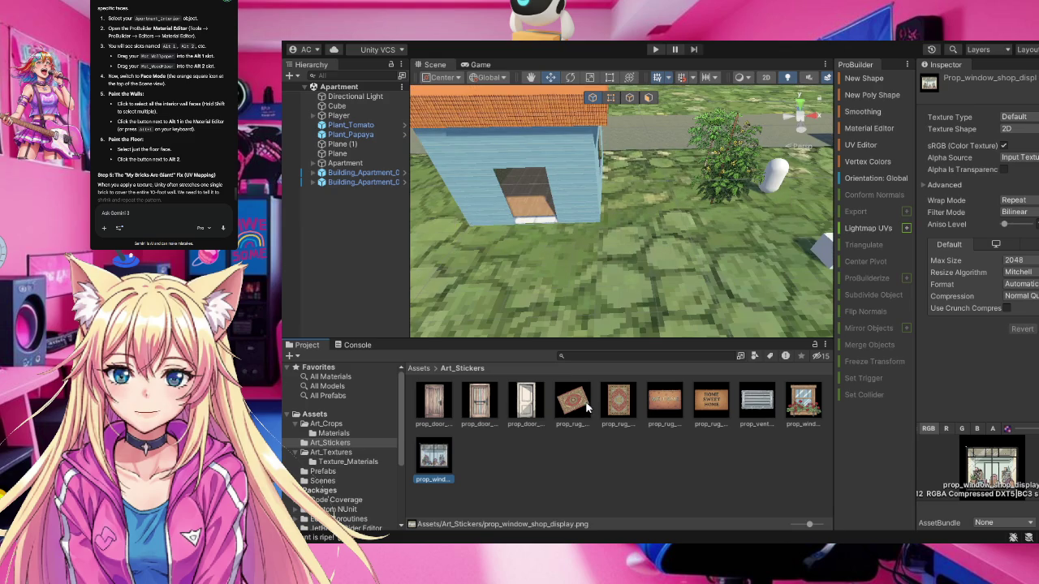
pyautogui.moveTo(573, 408)
pyautogui.mouseDown()
pyautogui.moveTo(538, 194)
pyautogui.moveTo(547, 351)
pyautogui.moveTo(582, 415)
pyautogui.mouseUp()
pyautogui.write('ok I anng the stickers now ho')
pyautogui.write('w do')
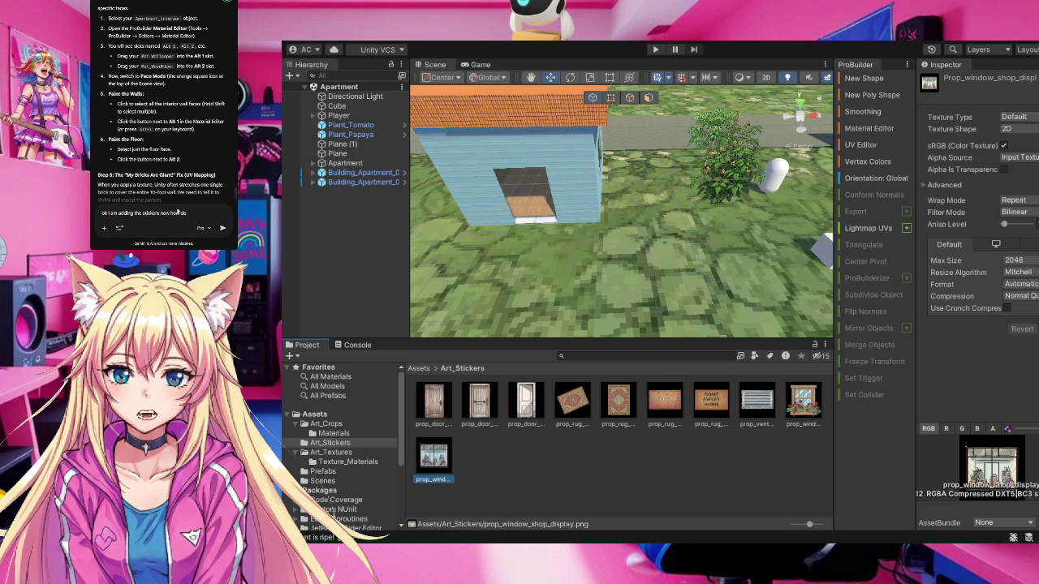
pyautogui.write(' I set them up')
pyautogui.press('Return')
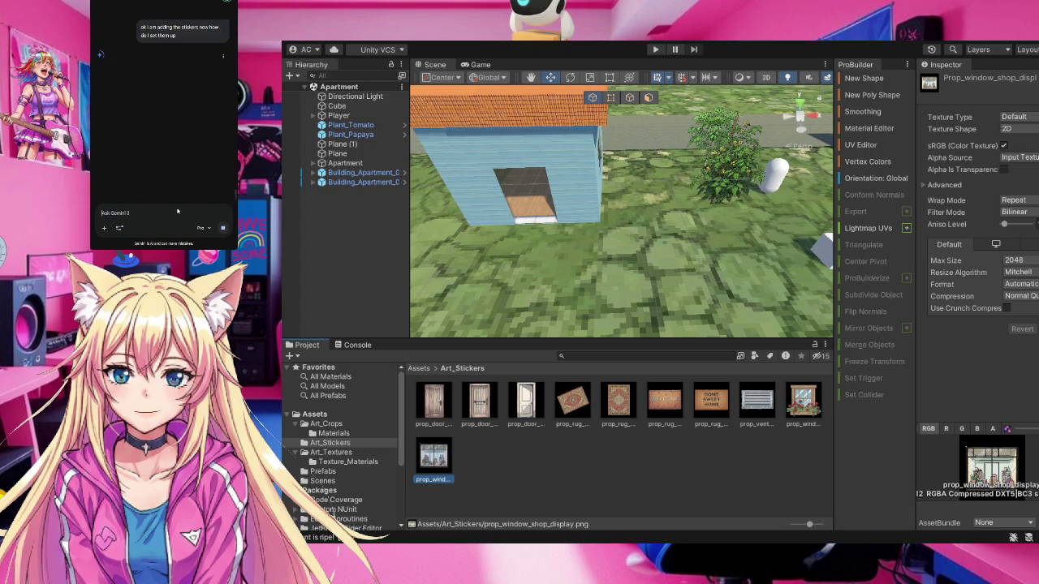
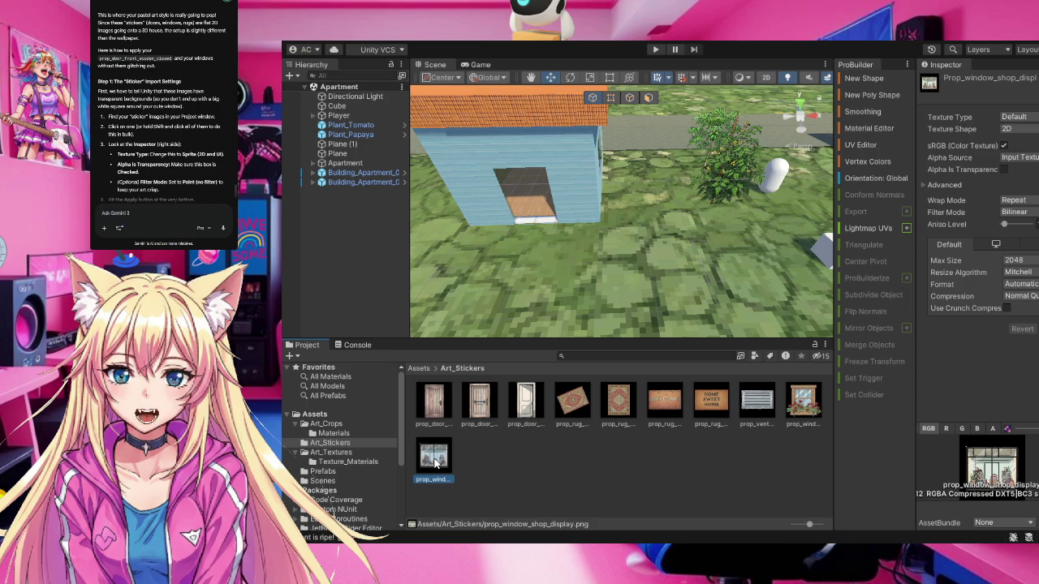
# Select all ten Art_Stickers textures and set their Texture Type to Sprite (2D and UI)
pyautogui.hotkey('ctrl', 'a')
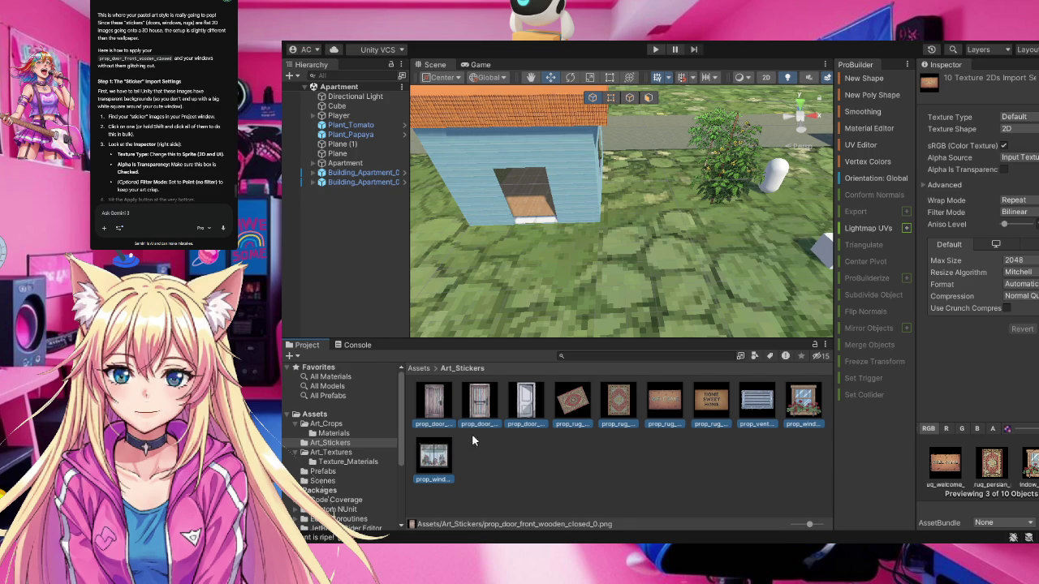
pyautogui.click(432, 459)
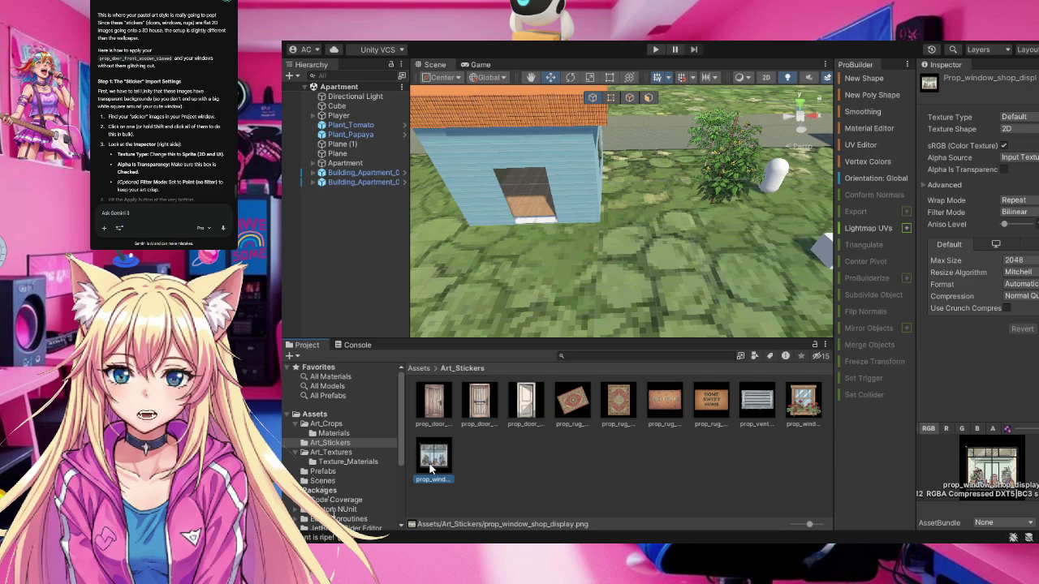
pyautogui.keyDown('shift'); pyautogui.click(447, 402); pyautogui.keyUp('shift')
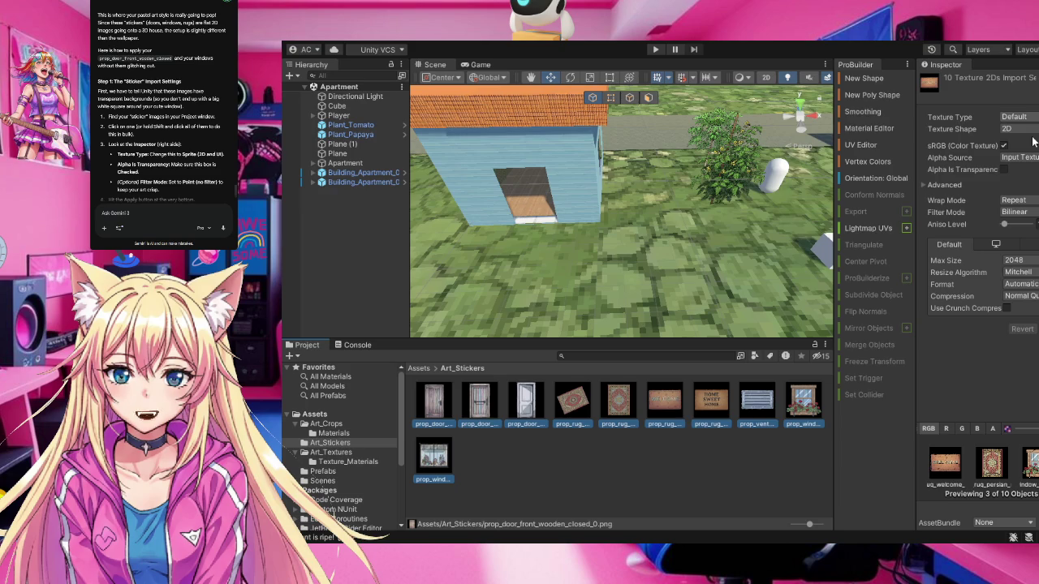
pyautogui.click(1033, 176)
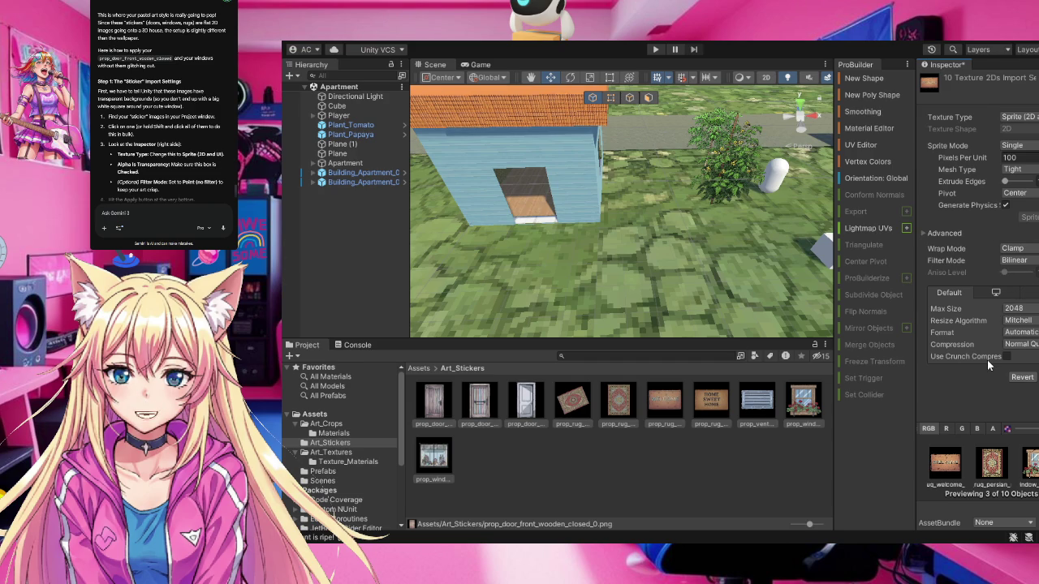
# On the Default platform settings, set the stickers' Filter Mode to Point (no filter)
pyautogui.click(996, 294)
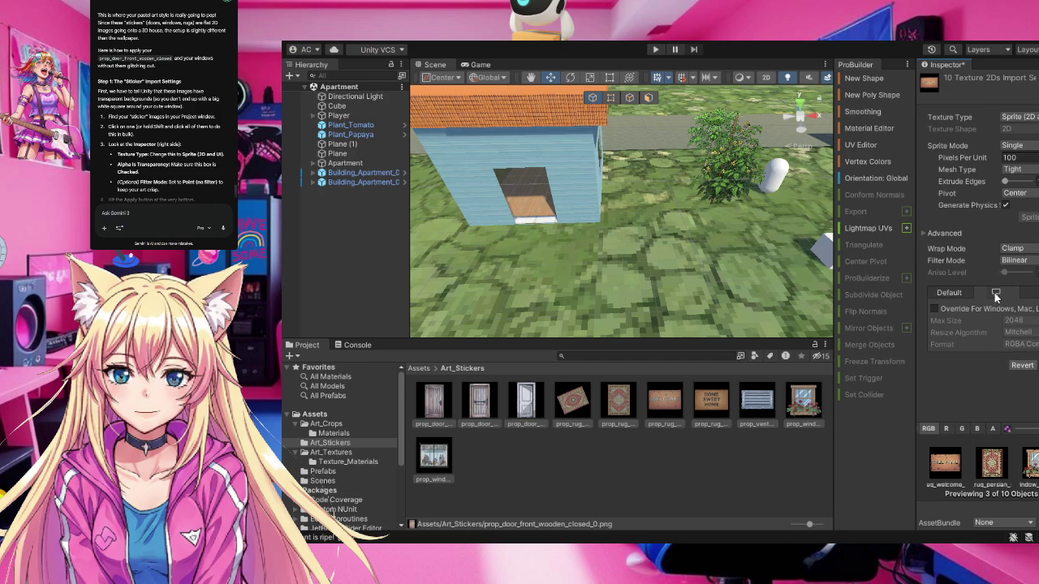
pyautogui.click(1024, 293)
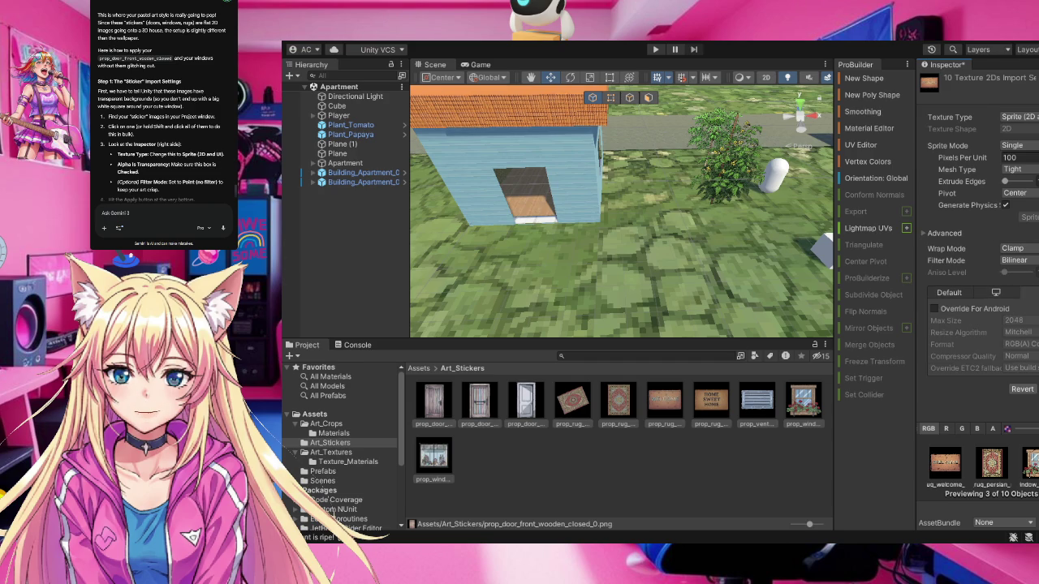
pyautogui.click(940, 292)
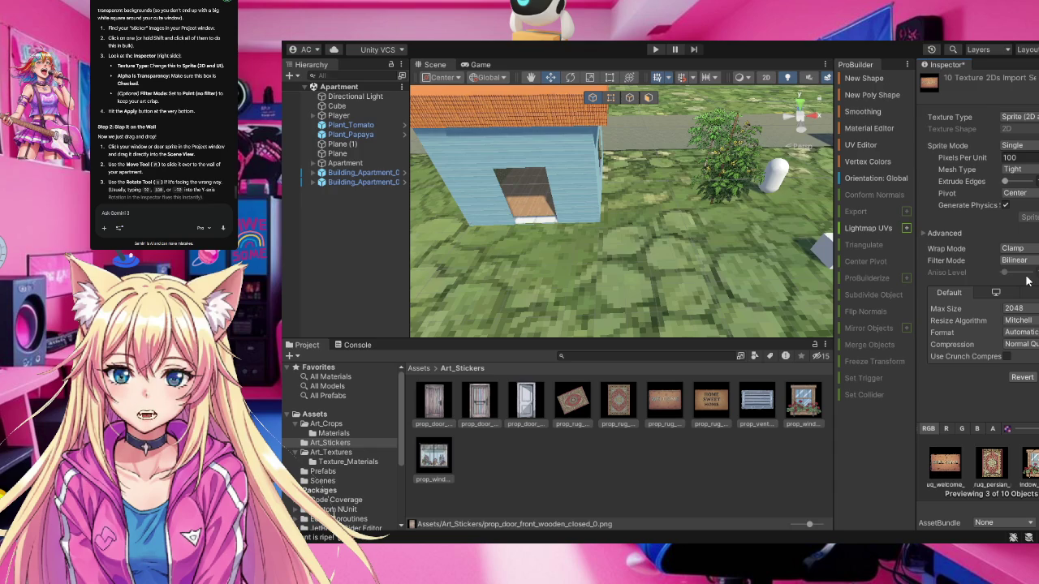
pyautogui.click(1027, 280)
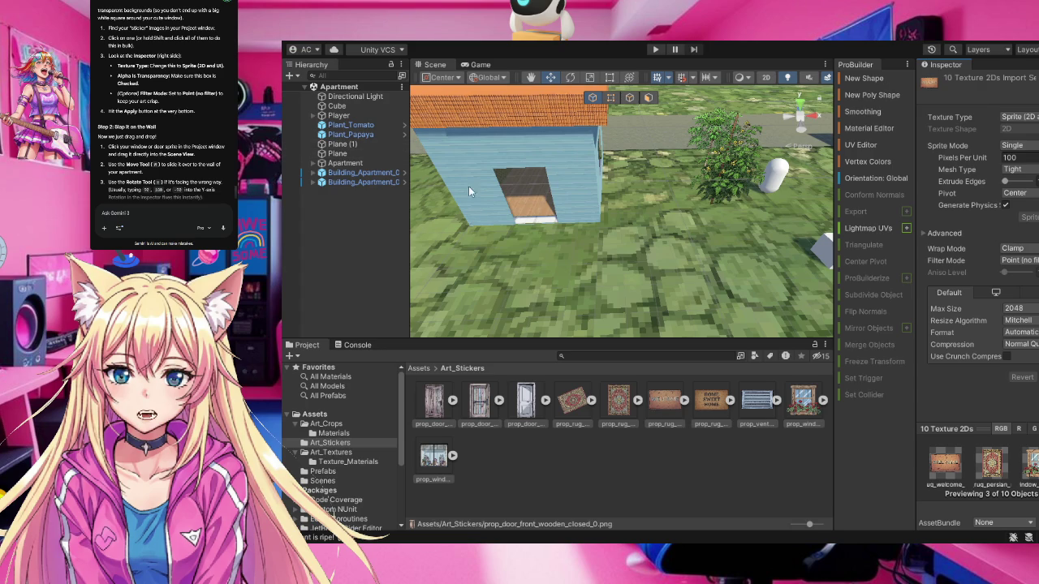
pyautogui.moveTo(471, 254)
pyautogui.mouseDown()
pyautogui.moveTo(577, 266)
pyautogui.moveTo(444, 214)
pyautogui.mouseUp()
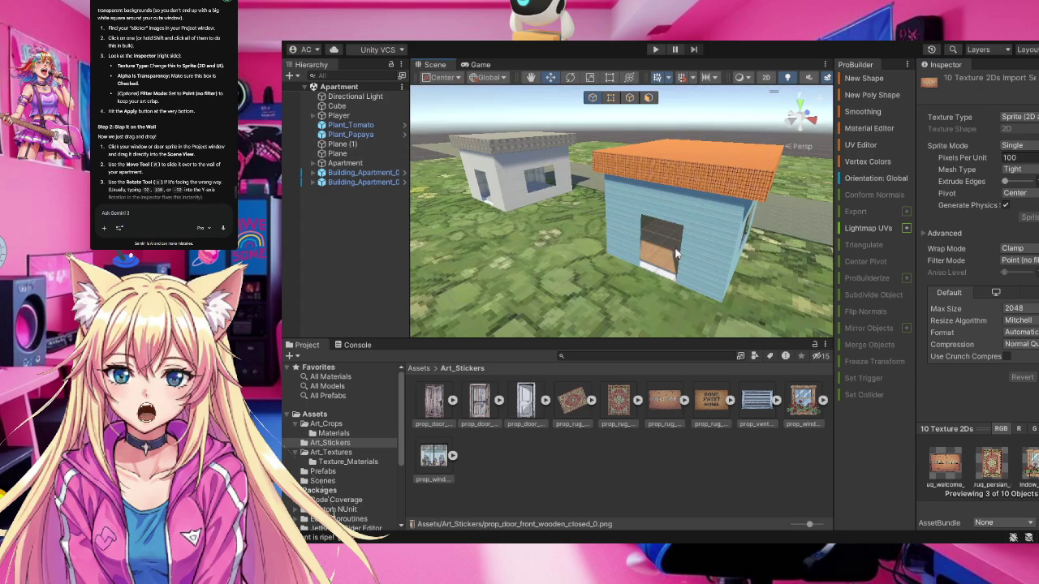
# Try dropping the door and window stickers onto the blue house, undoing the black wall material
pyautogui.moveTo(432, 410)
pyautogui.mouseDown()
pyautogui.moveTo(604, 272)
pyautogui.moveTo(635, 223)
pyautogui.moveTo(459, 444)
pyautogui.moveTo(446, 411)
pyautogui.moveTo(759, 439)
pyautogui.moveTo(638, 294)
pyautogui.moveTo(630, 318)
pyautogui.moveTo(670, 479)
pyautogui.mouseUp()
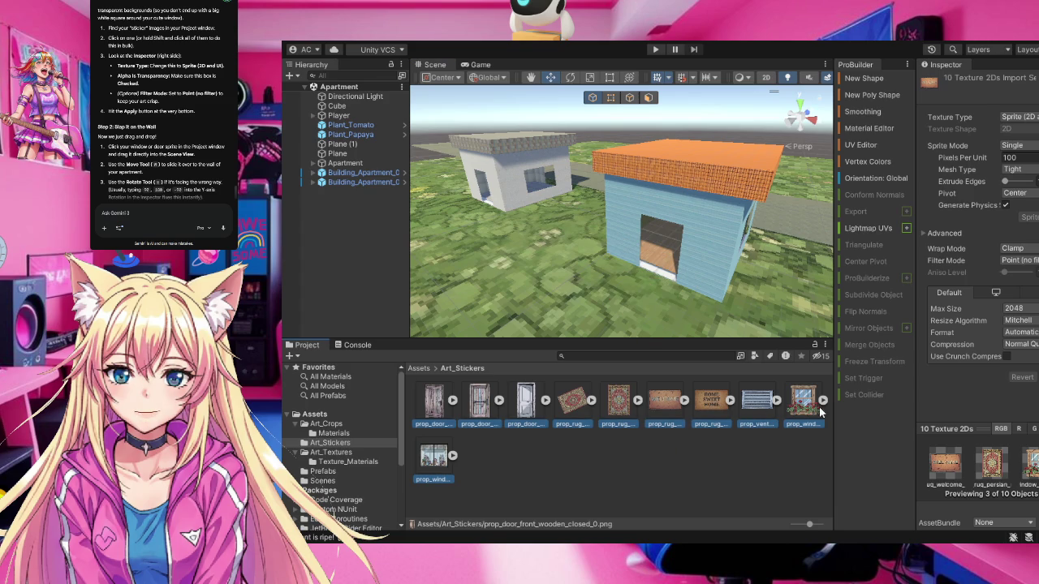
pyautogui.moveTo(807, 413)
pyautogui.mouseDown()
pyautogui.moveTo(718, 279)
pyautogui.moveTo(679, 280)
pyautogui.moveTo(672, 482)
pyautogui.mouseUp()
pyautogui.click(673, 482)
pyautogui.moveTo(803, 400)
pyautogui.mouseDown()
pyautogui.moveTo(759, 357)
pyautogui.moveTo(712, 235)
pyautogui.mouseUp()
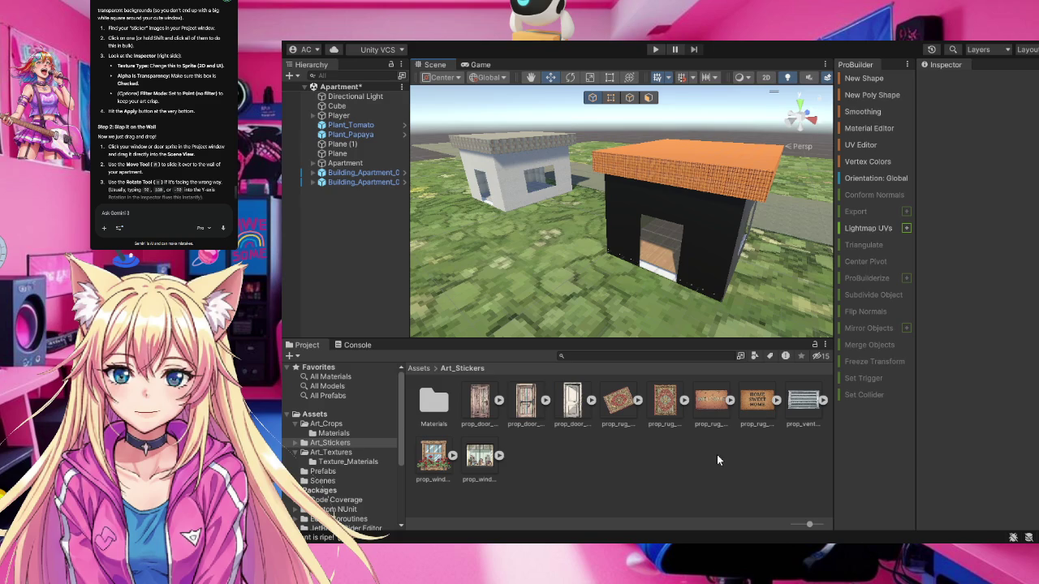
pyautogui.hotkey('ctrl', 'z')
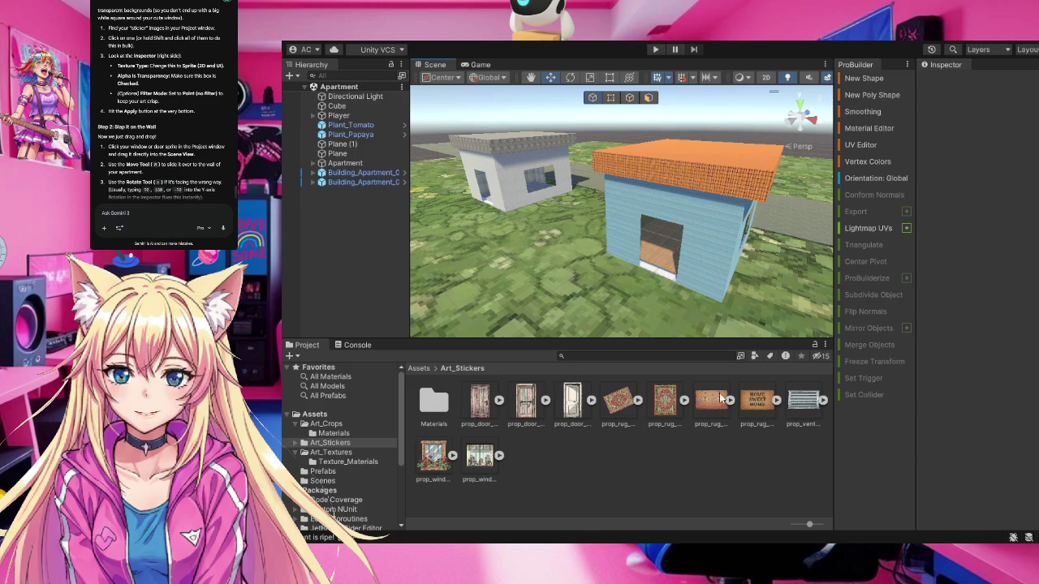
# Expand the Home Sweet Home rug's sprite sub-asset and inspect the wooden door sticker's import settings
pyautogui.click(731, 400)
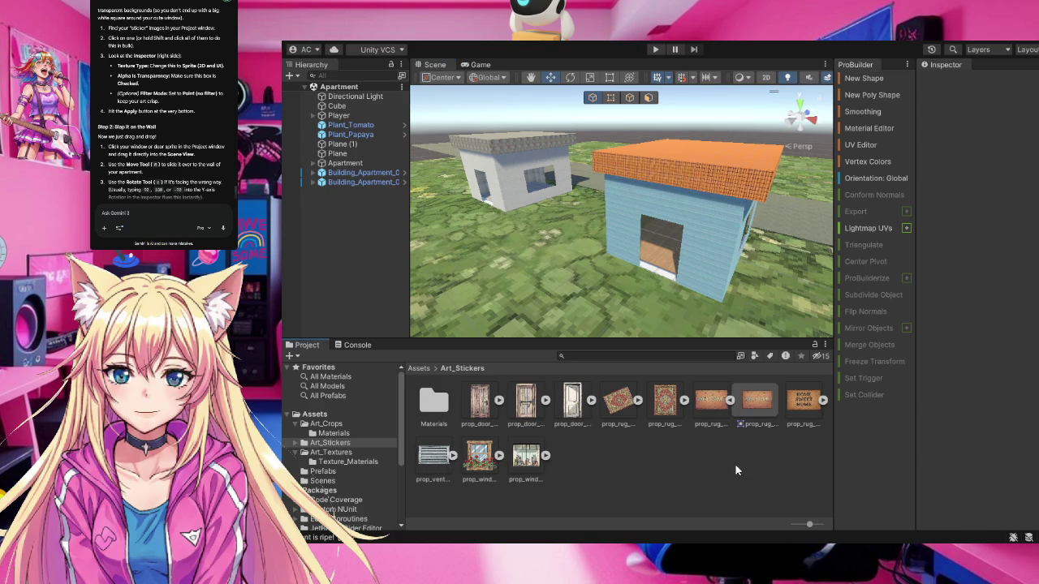
pyautogui.click(730, 401)
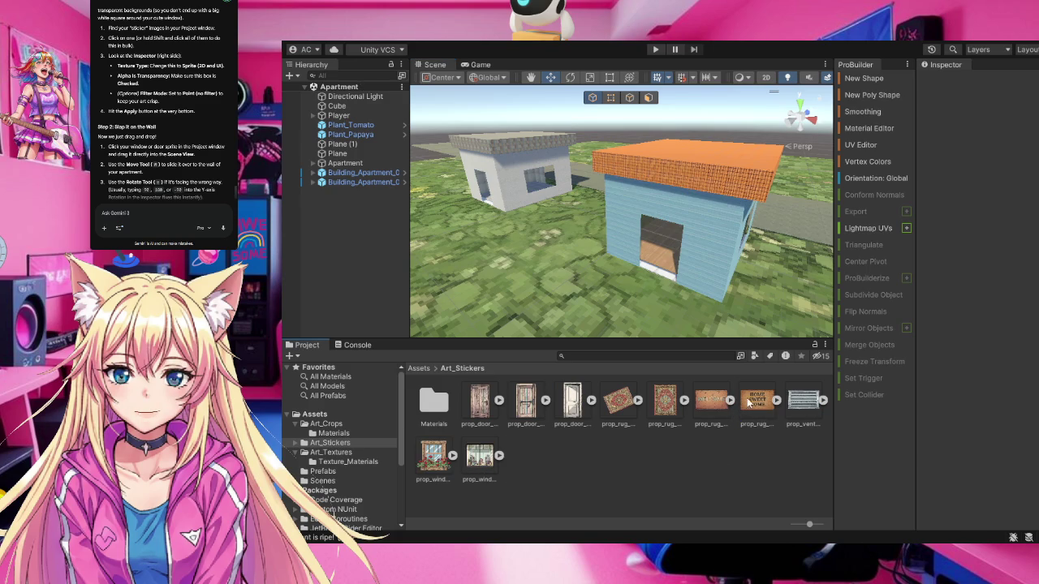
pyautogui.click(776, 400)
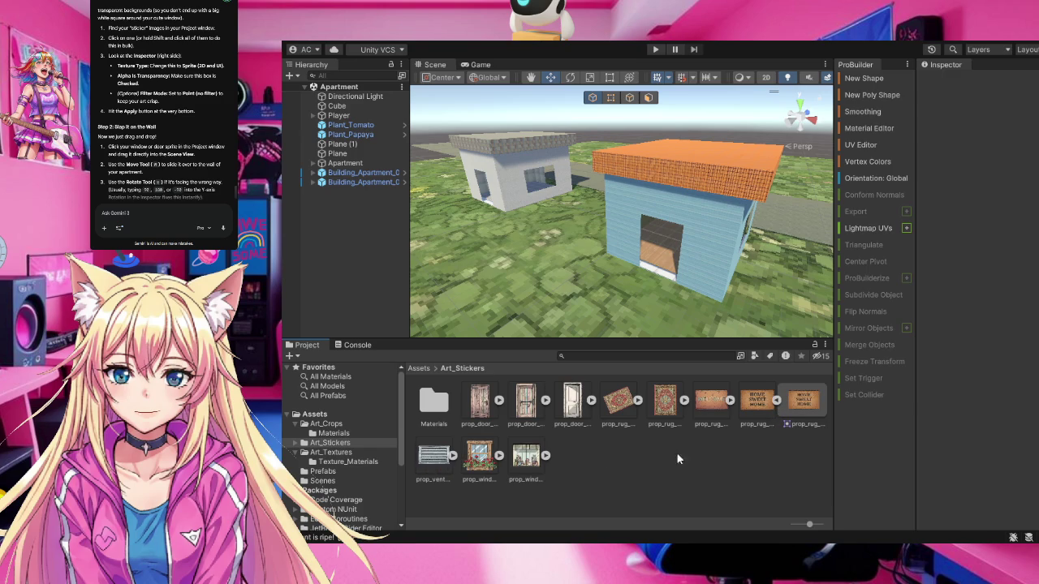
pyautogui.click(480, 406)
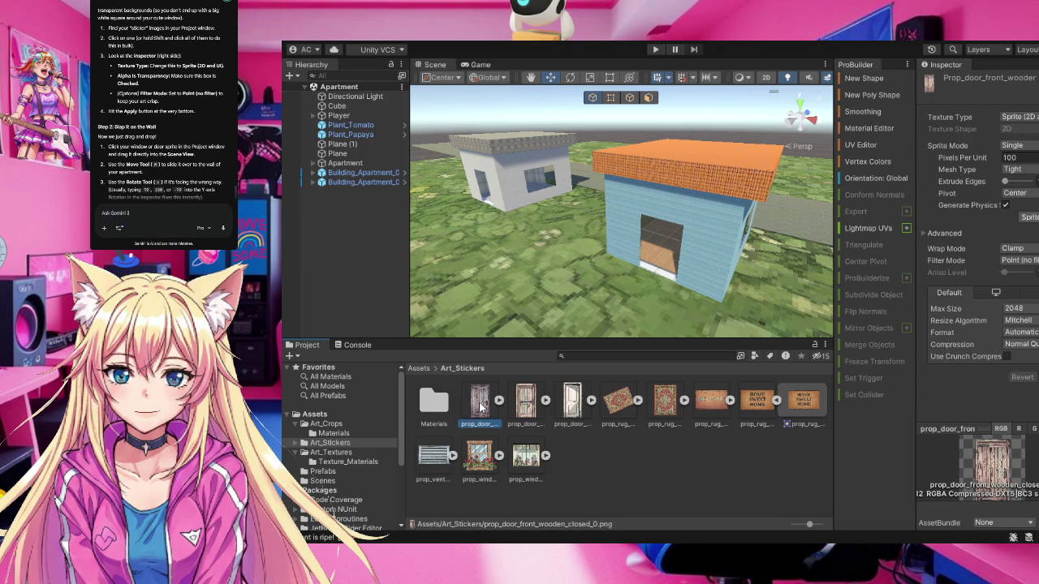
# Drop the Persian rug texture onto the room floor, then undo the resulting dark floor material
pyautogui.click(527, 409)
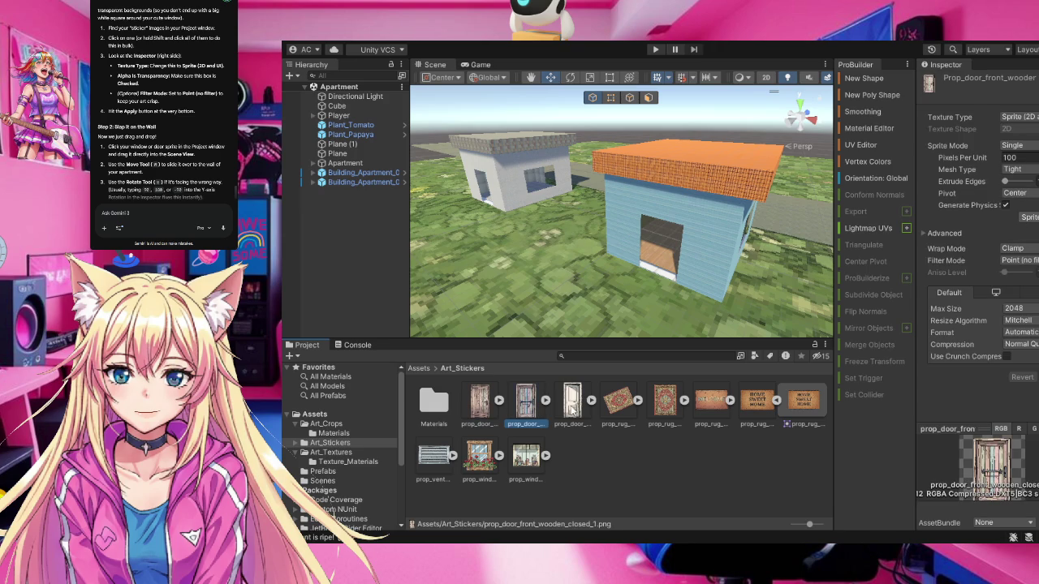
pyautogui.click(574, 411)
pyautogui.click(623, 406)
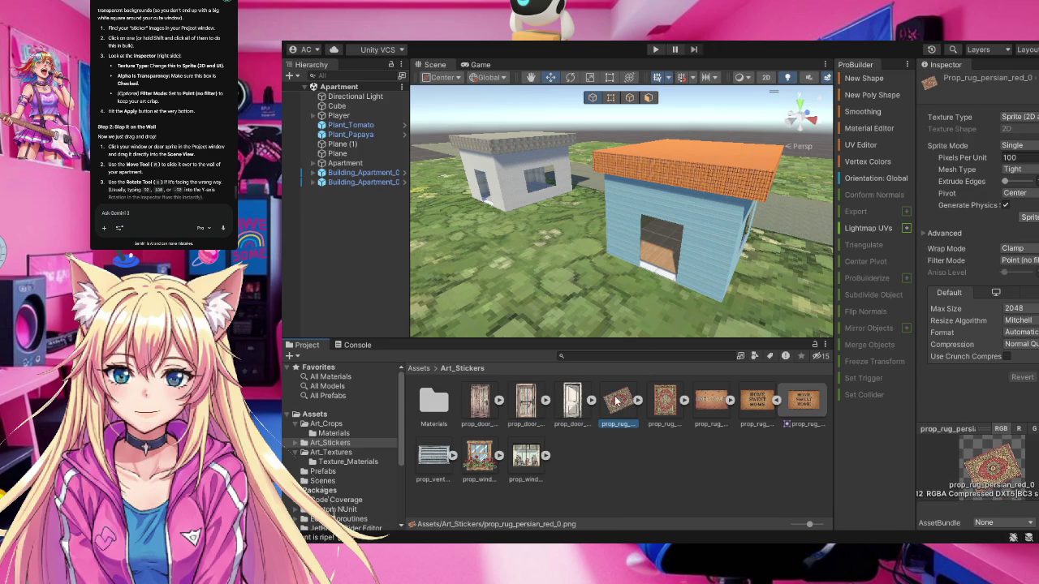
pyautogui.scroll(5, 714, 261)
pyautogui.scroll(3, 714, 262)
pyautogui.moveTo(682, 242); pyautogui.dragTo(960, 258)
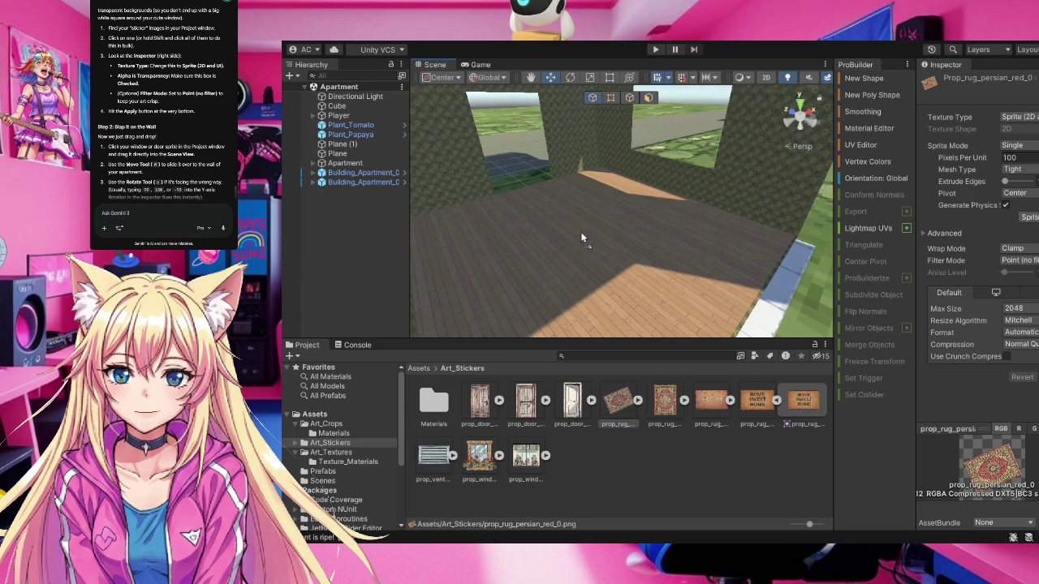
pyautogui.moveTo(639, 214); pyautogui.dragTo(538, 224)
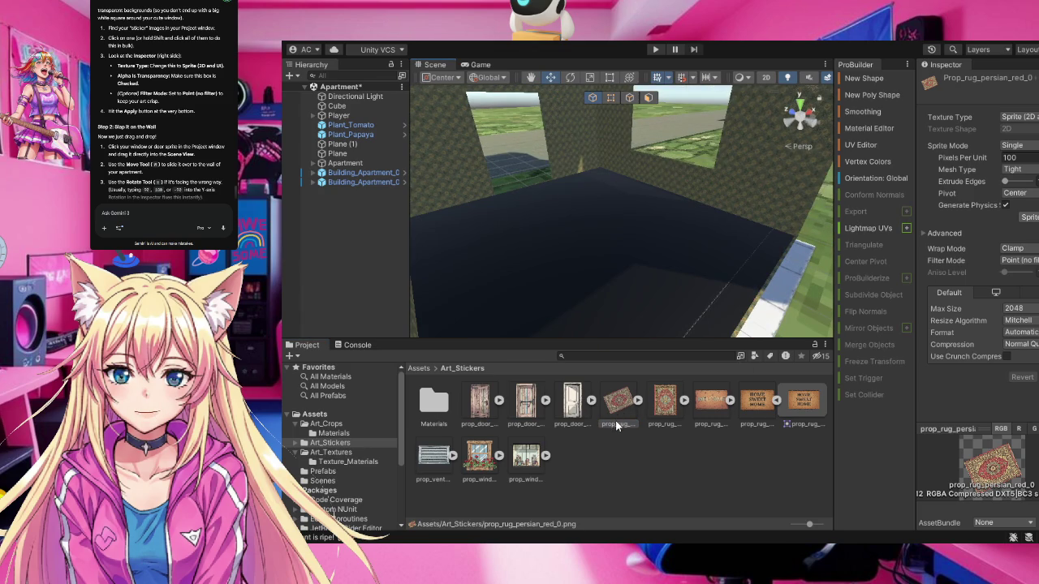
pyautogui.hotkey('ctrl', 'z')
# Select the rug and shop window stickers, expand the vent, and browse the Materials folder
pyautogui.click(632, 410)
pyautogui.click(523, 461)
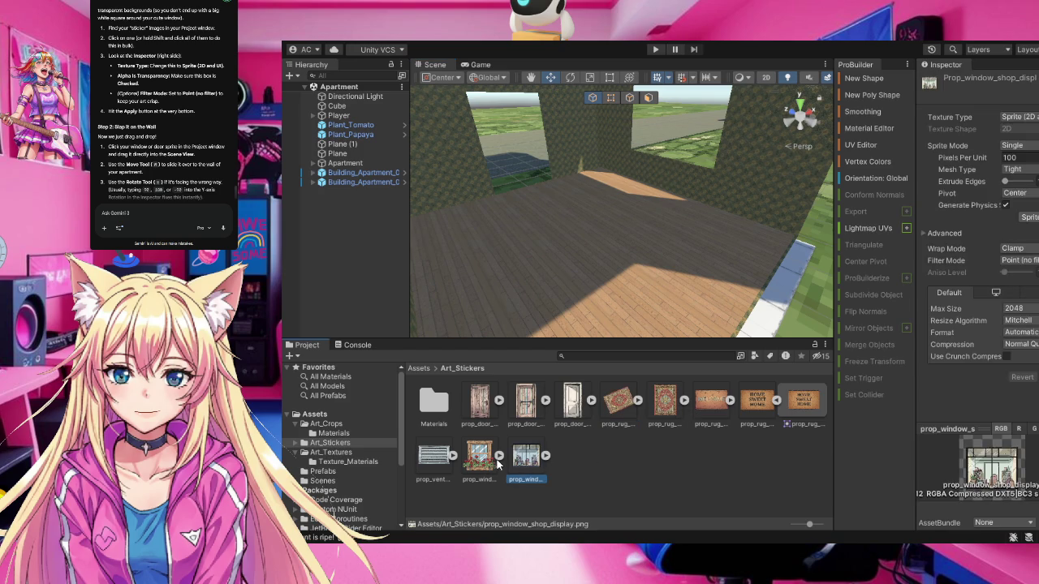
pyautogui.click(453, 456)
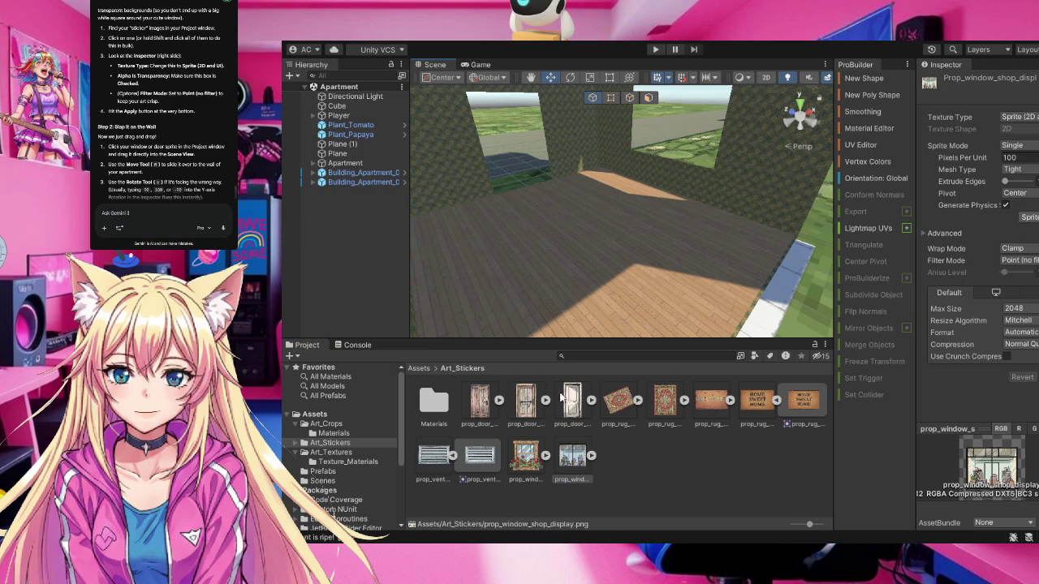
pyautogui.click(334, 433)
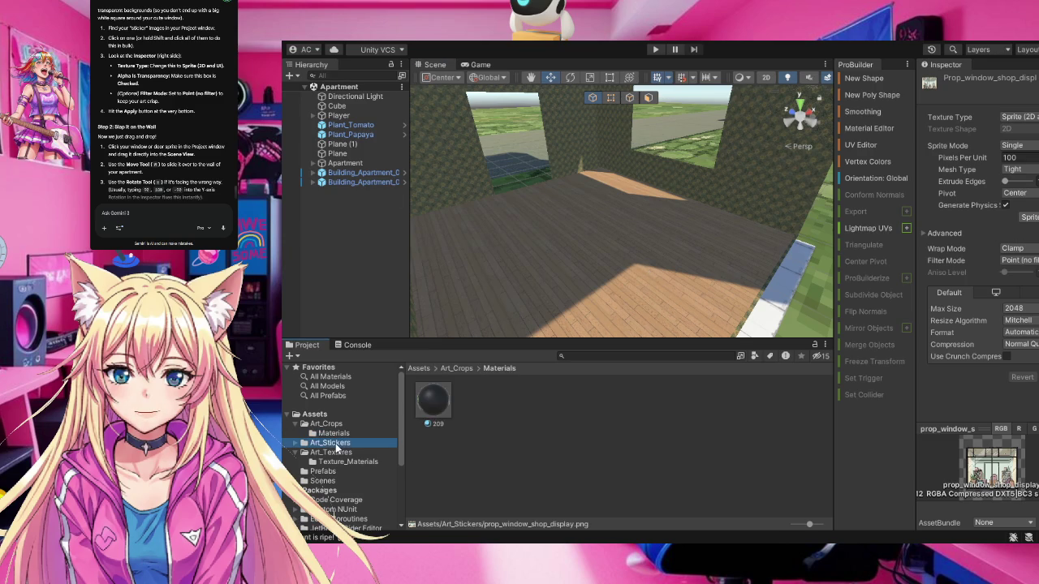
# Back in Art_Stickers, expand prop_vent and prop_window and drag their sprites toward the scene
pyautogui.click(331, 443)
pyautogui.click(479, 457)
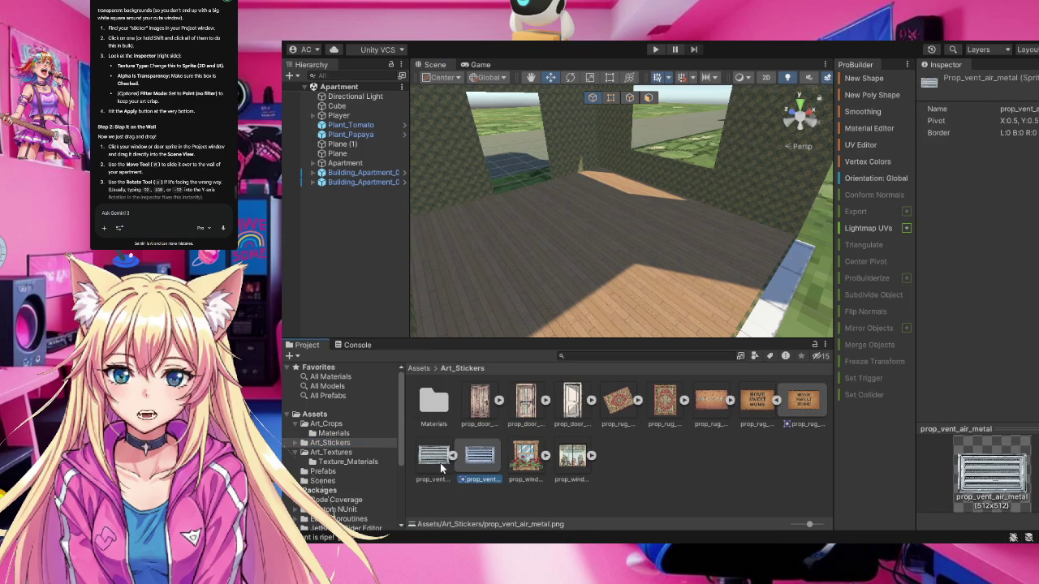
pyautogui.click(438, 458)
pyautogui.click(453, 456)
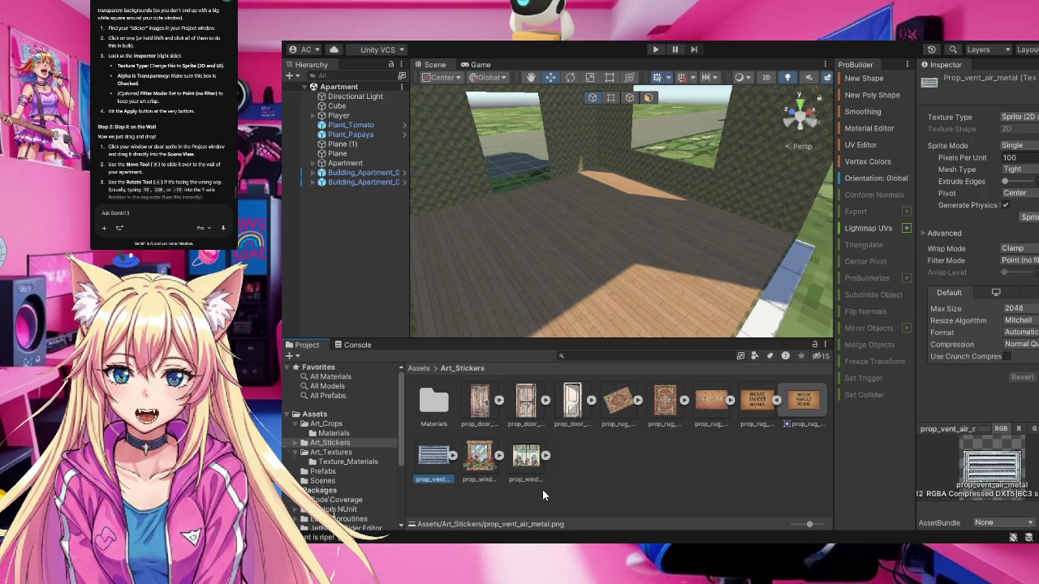
pyautogui.click(453, 456)
pyautogui.moveTo(479, 456)
pyautogui.mouseDown()
pyautogui.moveTo(558, 271)
pyautogui.moveTo(560, 227)
pyautogui.moveTo(528, 146)
pyautogui.moveTo(463, 129)
pyautogui.moveTo(484, 464)
pyautogui.mouseUp()
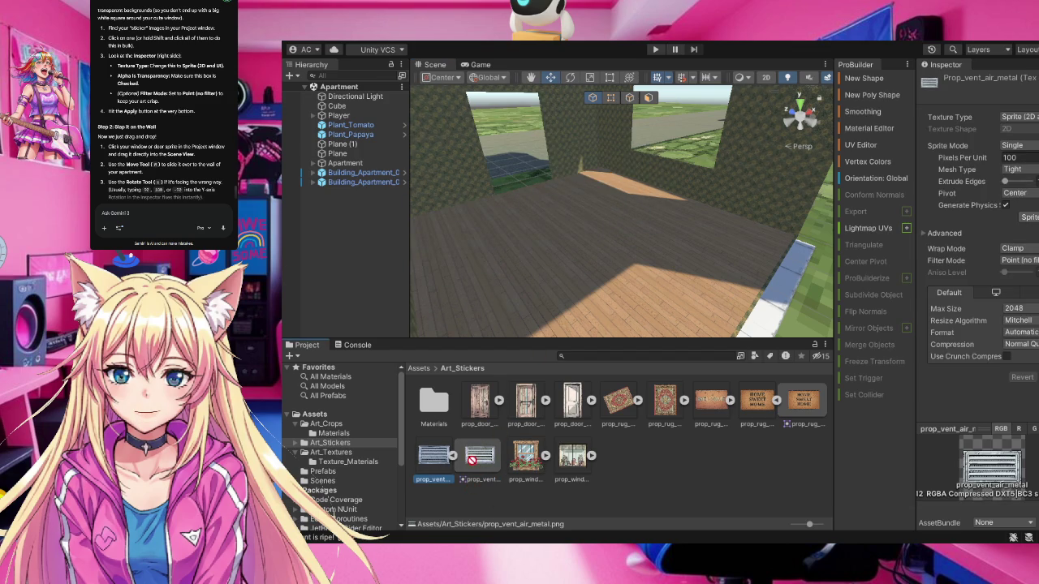
pyautogui.click(546, 457)
pyautogui.moveTo(572, 456)
pyautogui.mouseDown()
pyautogui.moveTo(733, 215)
pyautogui.moveTo(584, 155)
pyautogui.moveTo(558, 89)
pyautogui.moveTo(550, 104)
pyautogui.moveTo(499, 109)
pyautogui.moveTo(479, 126)
pyautogui.moveTo(487, 122)
pyautogui.moveTo(585, 504)
pyautogui.moveTo(569, 459)
pyautogui.mouseUp()
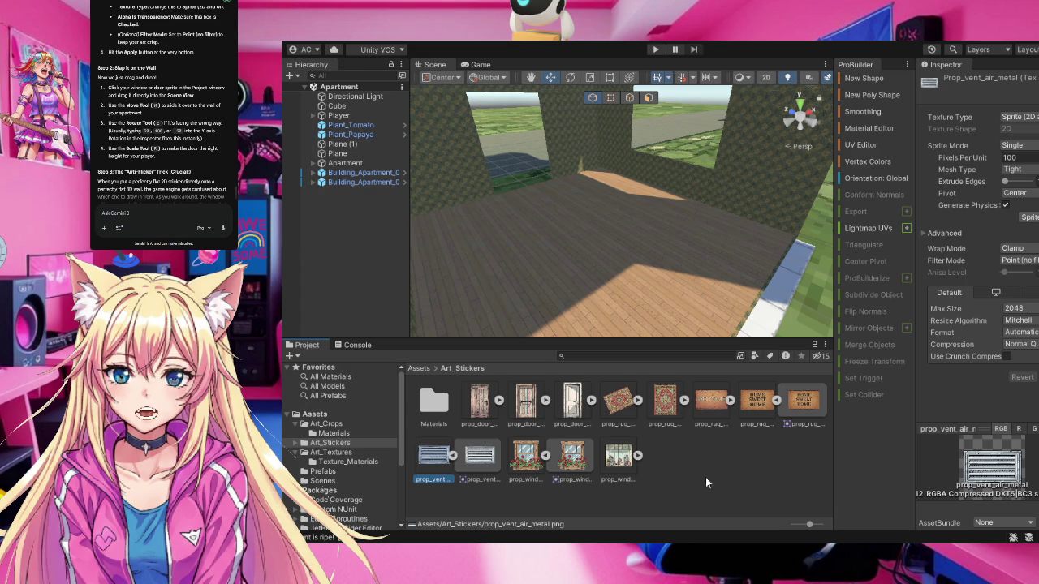
# Place the flower-box cottage window sprite onto the blue house wall
pyautogui.scroll(-3, 701, 221)
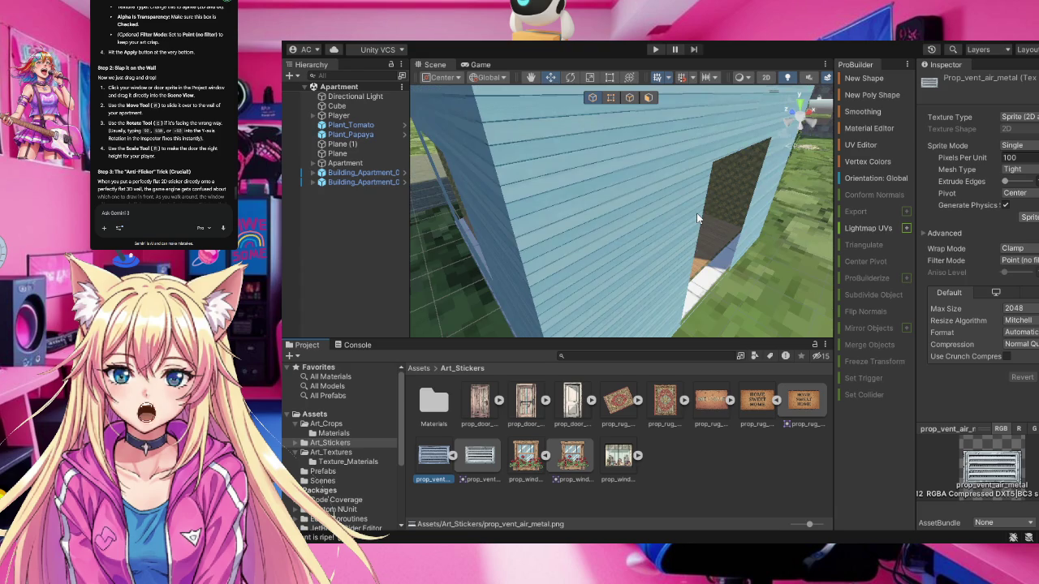
pyautogui.moveTo(714, 233); pyautogui.dragTo(544, 191)
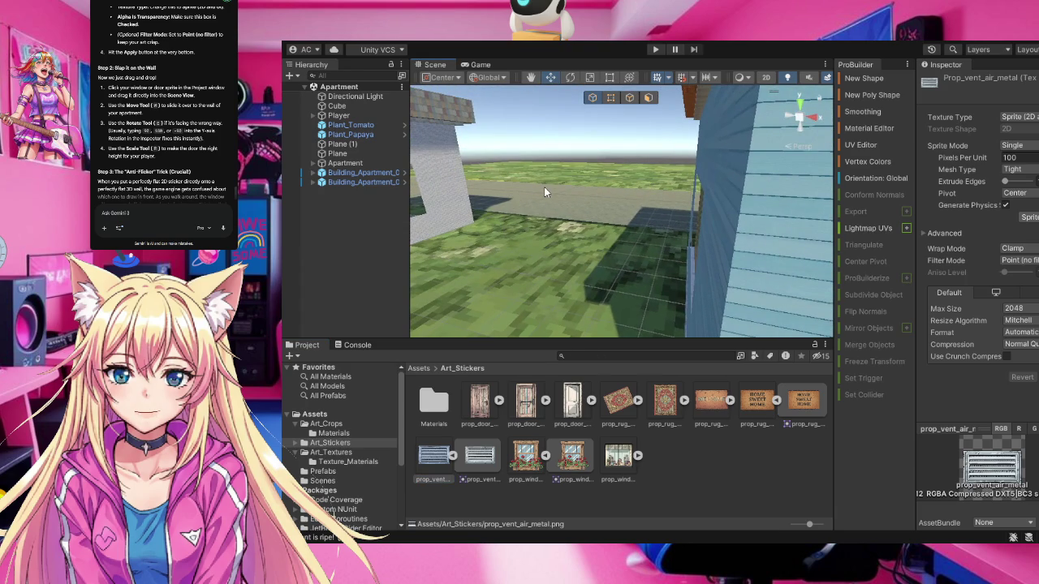
pyautogui.moveTo(743, 240)
pyautogui.mouseDown()
pyautogui.moveTo(791, 275)
pyautogui.moveTo(844, 272)
pyautogui.moveTo(711, 260)
pyautogui.mouseUp()
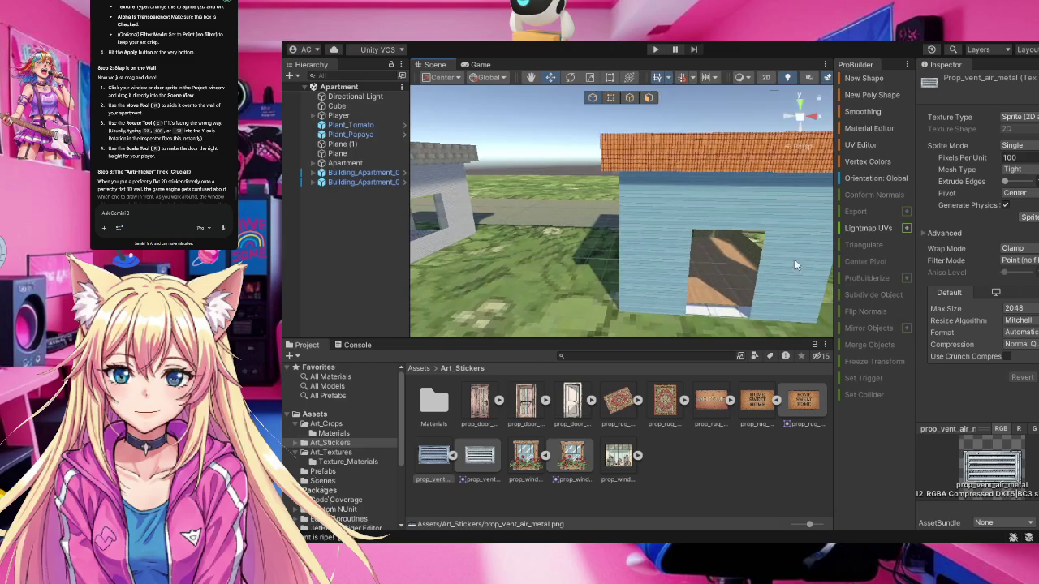
pyautogui.moveTo(573, 451)
pyautogui.mouseDown()
pyautogui.moveTo(568, 389)
pyautogui.moveTo(641, 292)
pyautogui.moveTo(654, 250)
pyautogui.moveTo(668, 253)
pyautogui.moveTo(664, 278)
pyautogui.moveTo(691, 274)
pyautogui.moveTo(679, 324)
pyautogui.moveTo(685, 208)
pyautogui.mouseUp()
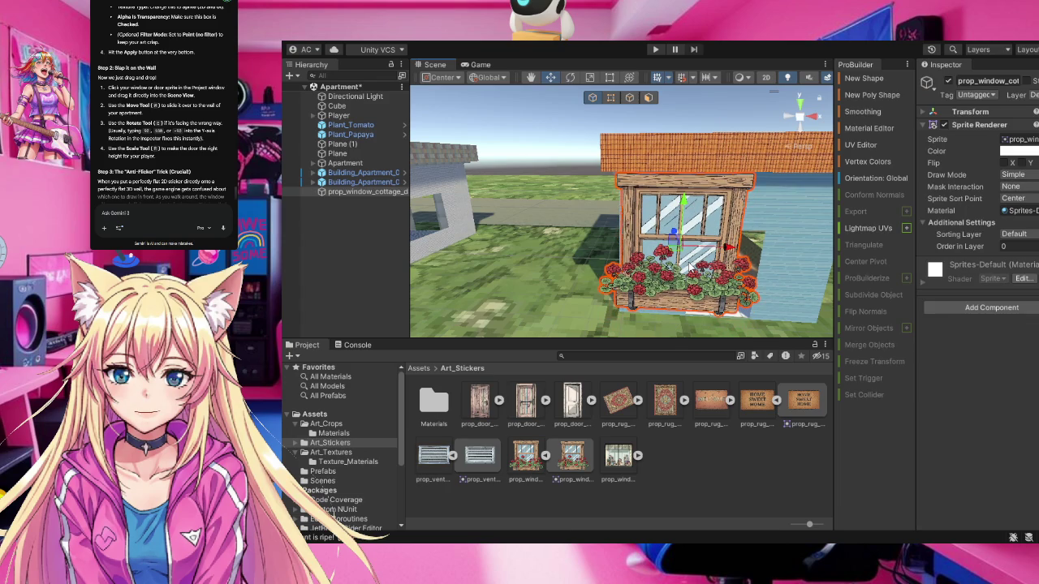
# Scale the window sticker down, making it shorter and narrower
pyautogui.press('r')
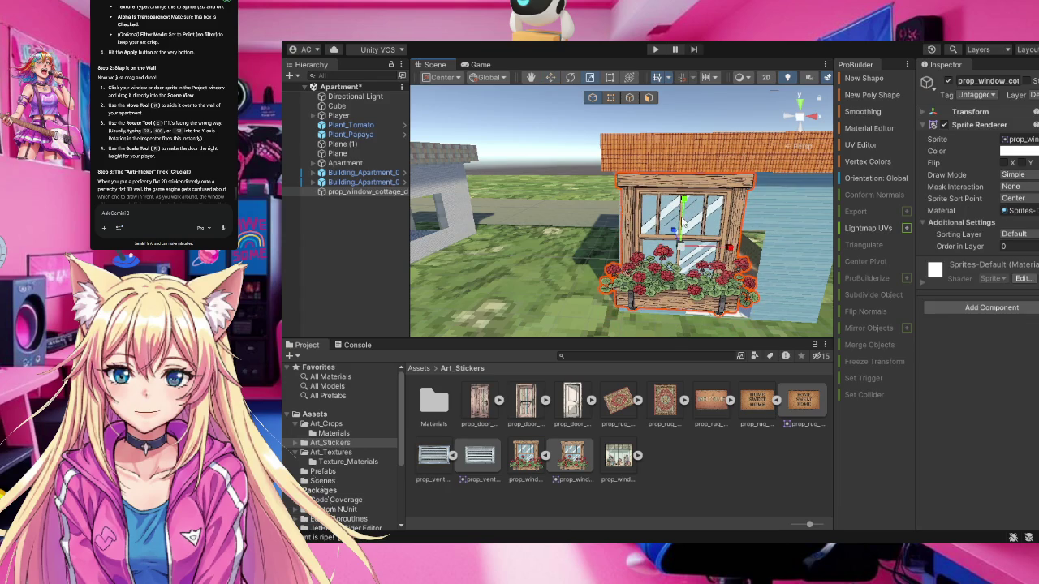
pyautogui.moveTo(685, 203)
pyautogui.mouseDown()
pyautogui.moveTo(726, 247)
pyautogui.moveTo(672, 237)
pyautogui.moveTo(708, 245)
pyautogui.moveTo(697, 243)
pyautogui.mouseUp()
pyautogui.moveTo(685, 201); pyautogui.dragTo(681, 218)
pyautogui.moveTo(729, 248); pyautogui.dragTo(674, 253)
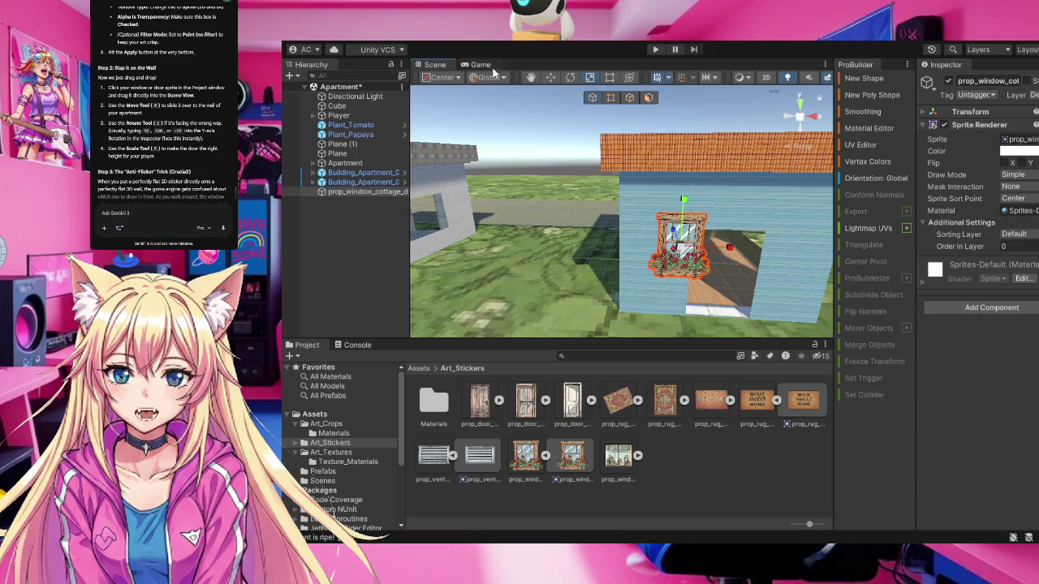
# Slide the window sticker left along the blue wall
pyautogui.click(530, 78)
pyautogui.moveTo(680, 233); pyautogui.dragTo(610, 235)
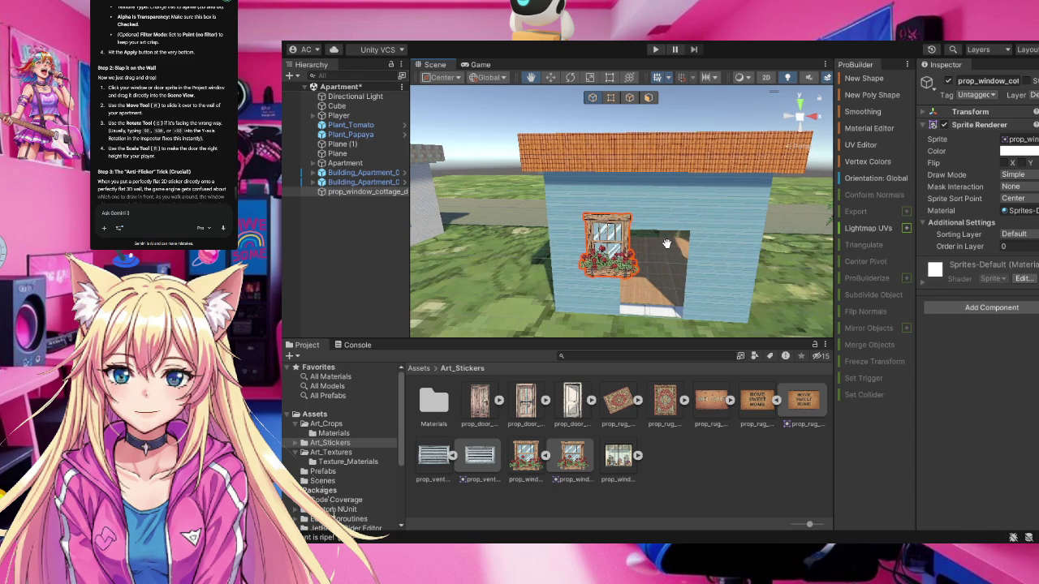
pyautogui.click(549, 77)
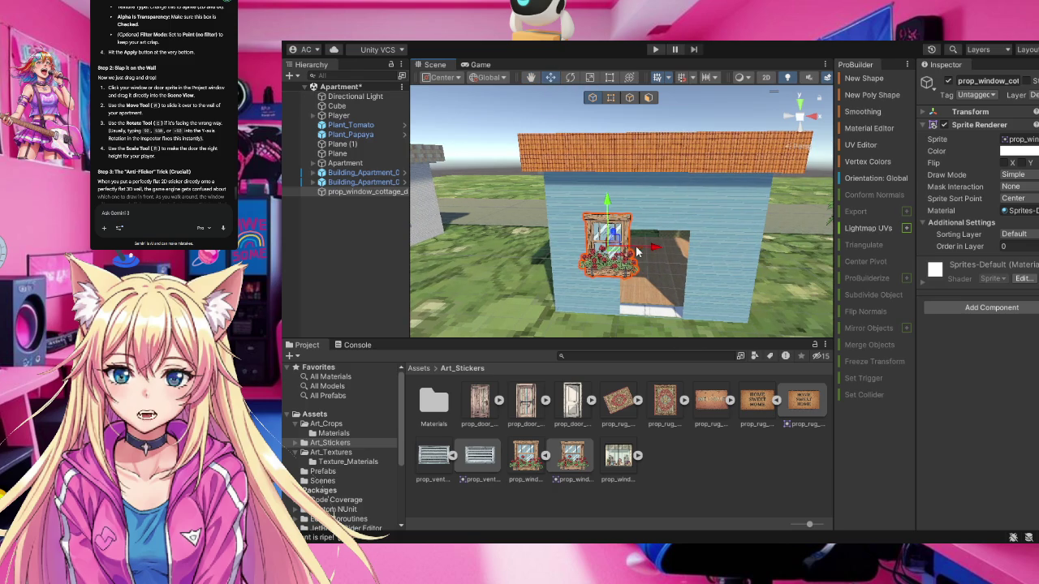
pyautogui.moveTo(654, 249); pyautogui.dragTo(627, 246)
pyautogui.moveTo(707, 257)
pyautogui.mouseDown()
pyautogui.moveTo(555, 241)
pyautogui.moveTo(655, 220)
pyautogui.moveTo(535, 221)
pyautogui.mouseUp()
pyautogui.scroll(5, 535, 221)
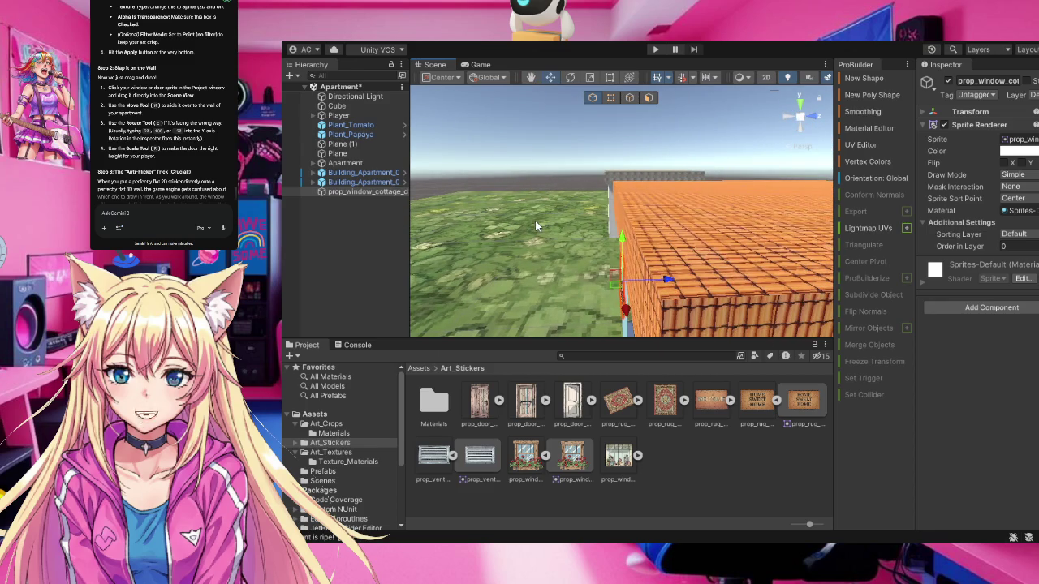
pyautogui.scroll(-3, 534, 220)
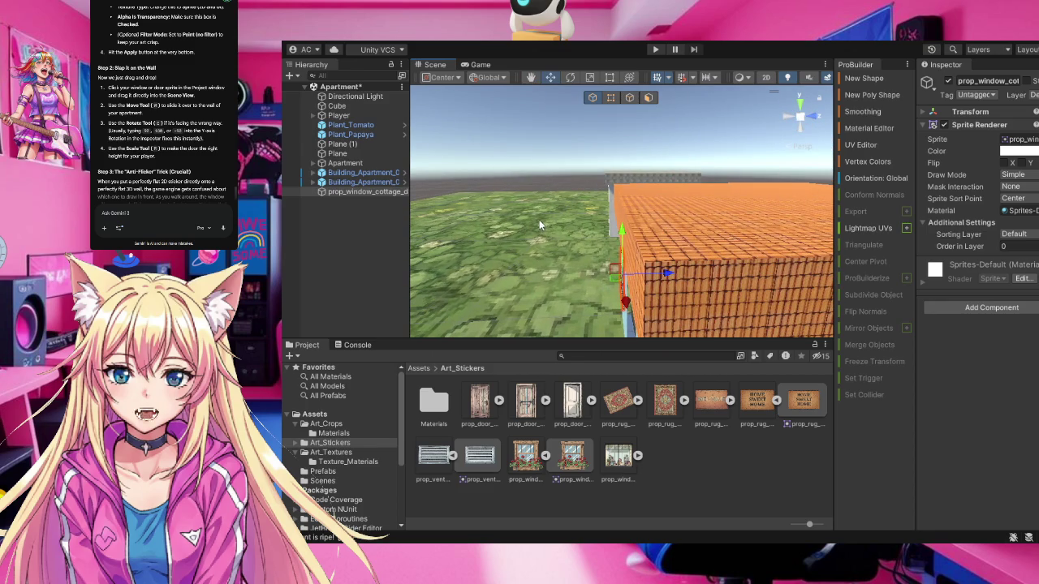
pyautogui.scroll(5, 591, 273)
pyautogui.scroll(-3, 591, 276)
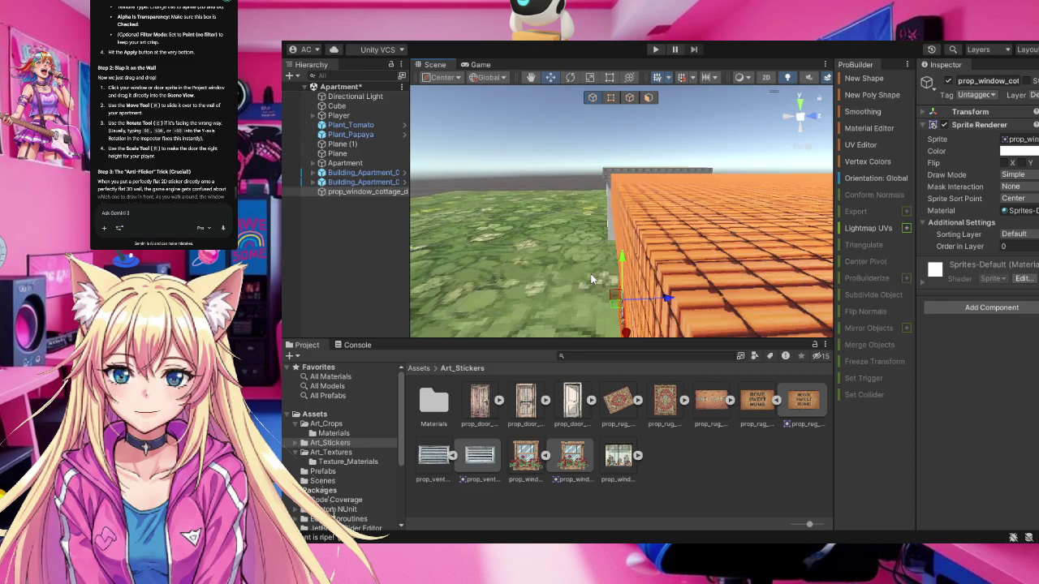
pyautogui.scroll(2, 591, 278)
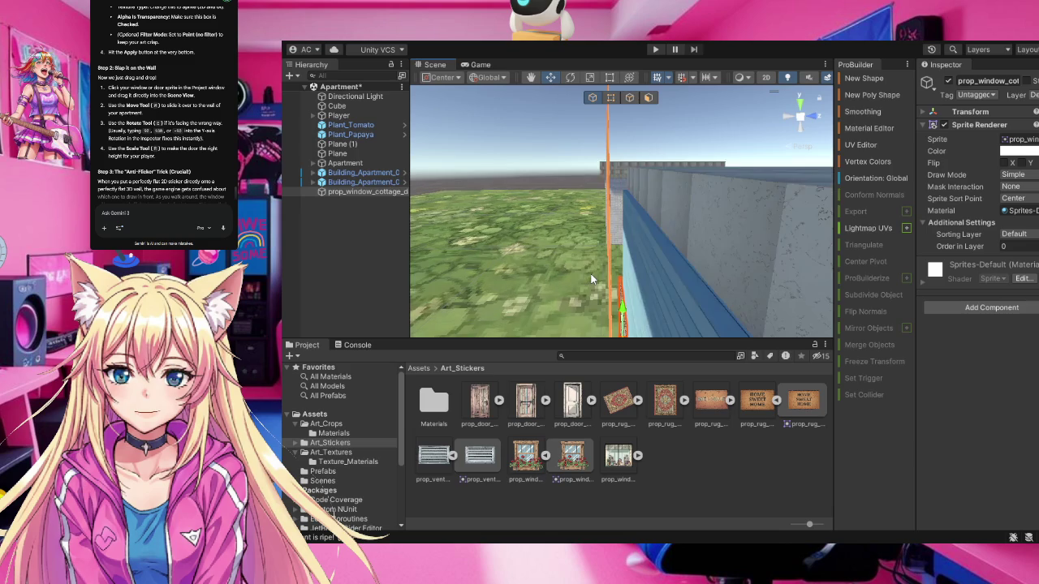
pyautogui.scroll(-2, 591, 278)
pyautogui.moveTo(584, 270); pyautogui.dragTo(932, 268)
pyautogui.press('f')
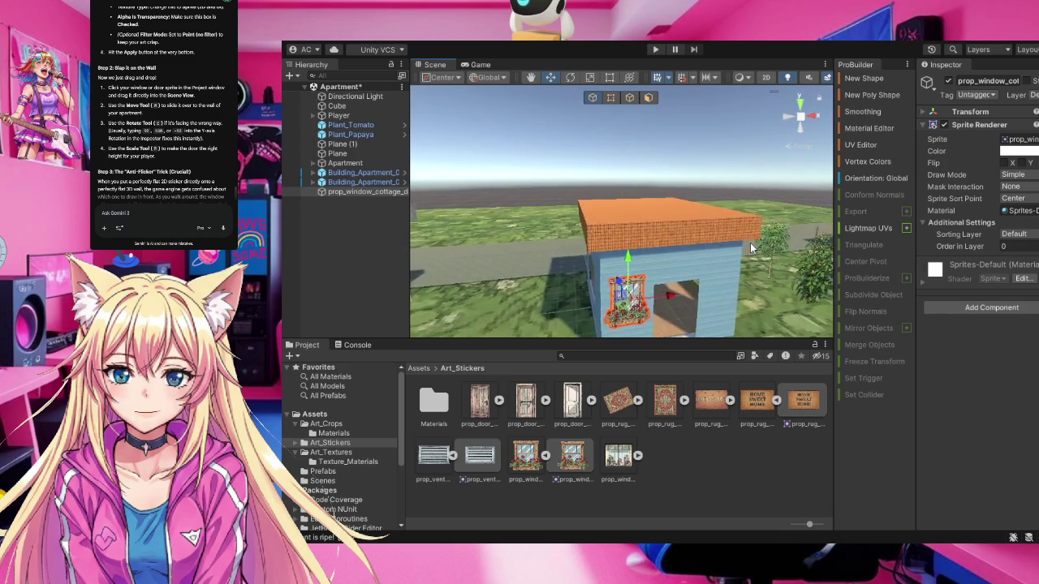
pyautogui.scroll(-4, 609, 242)
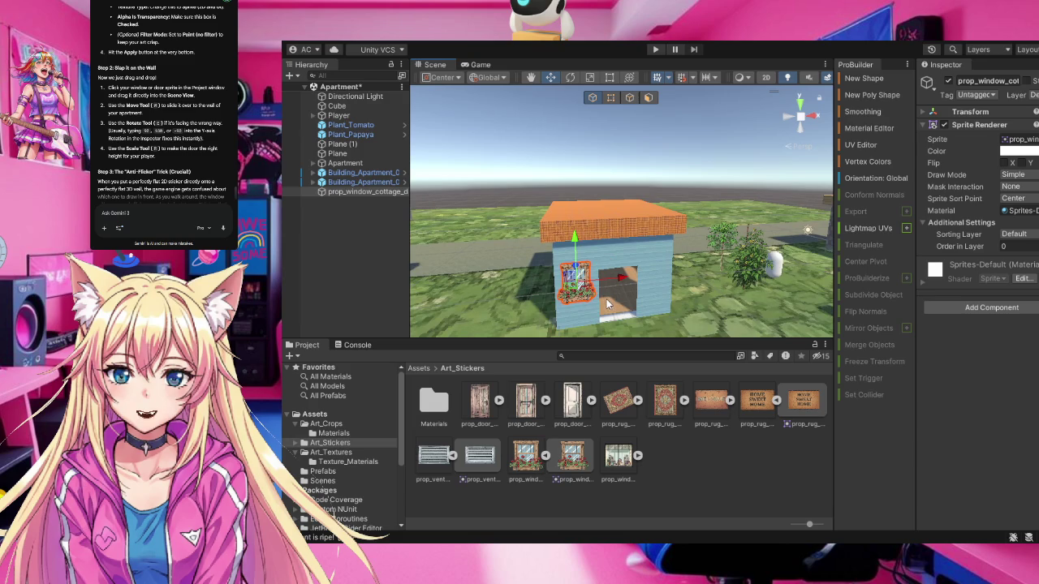
pyautogui.scroll(2, 599, 298)
pyautogui.moveTo(641, 296)
pyautogui.mouseDown()
pyautogui.moveTo(599, 327)
pyautogui.moveTo(582, 288)
pyautogui.moveTo(614, 277)
pyautogui.moveTo(512, 266)
pyautogui.moveTo(617, 262)
pyautogui.moveTo(476, 246)
pyautogui.moveTo(522, 259)
pyautogui.mouseUp()
pyautogui.scroll(-5, 600, 321)
pyautogui.scroll(10, 553, 268)
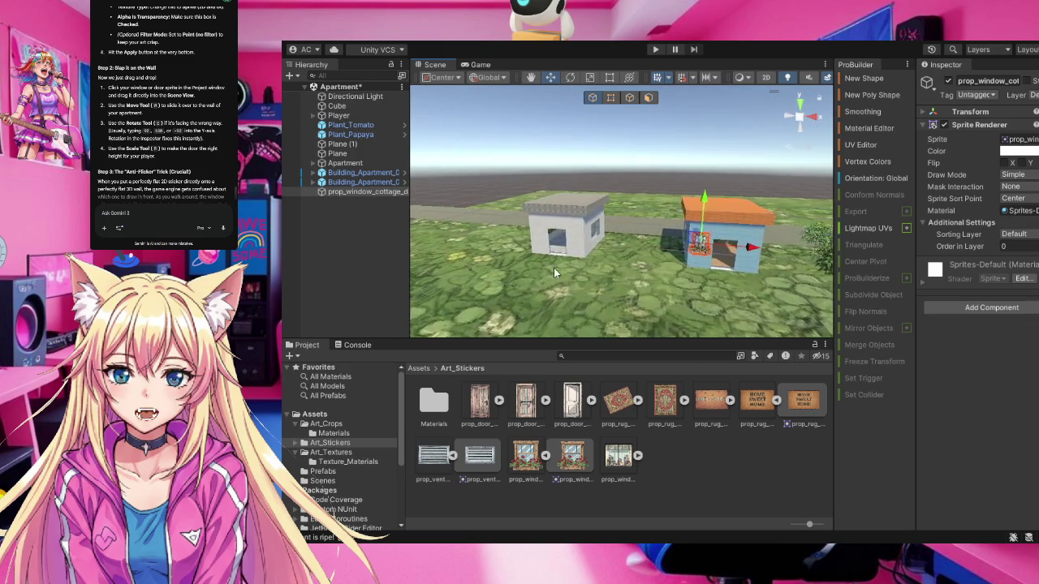
pyautogui.press('f')
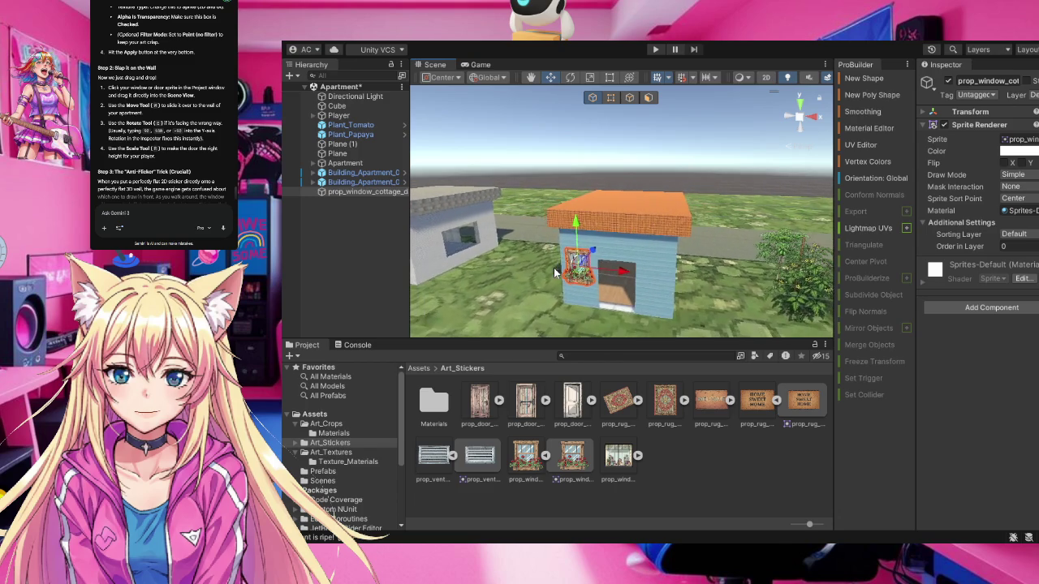
pyautogui.moveTo(554, 272)
pyautogui.mouseDown()
pyautogui.moveTo(750, 271)
pyautogui.moveTo(516, 209)
pyautogui.moveTo(522, 276)
pyautogui.mouseUp()
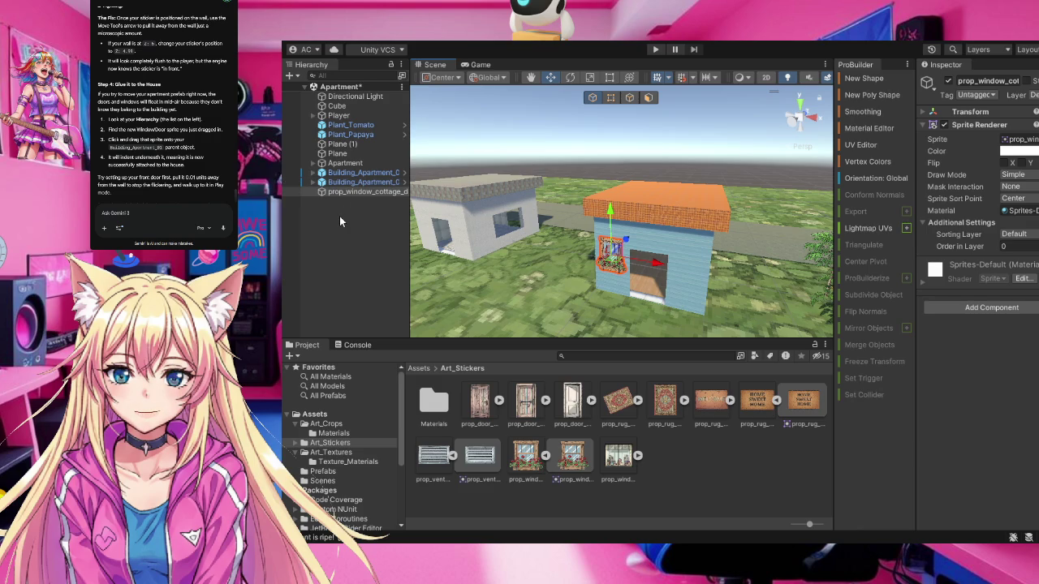
# Locate the house in the Hierarchy and drag prop_window_cottage onto the Apartment object
pyautogui.click(697, 226)
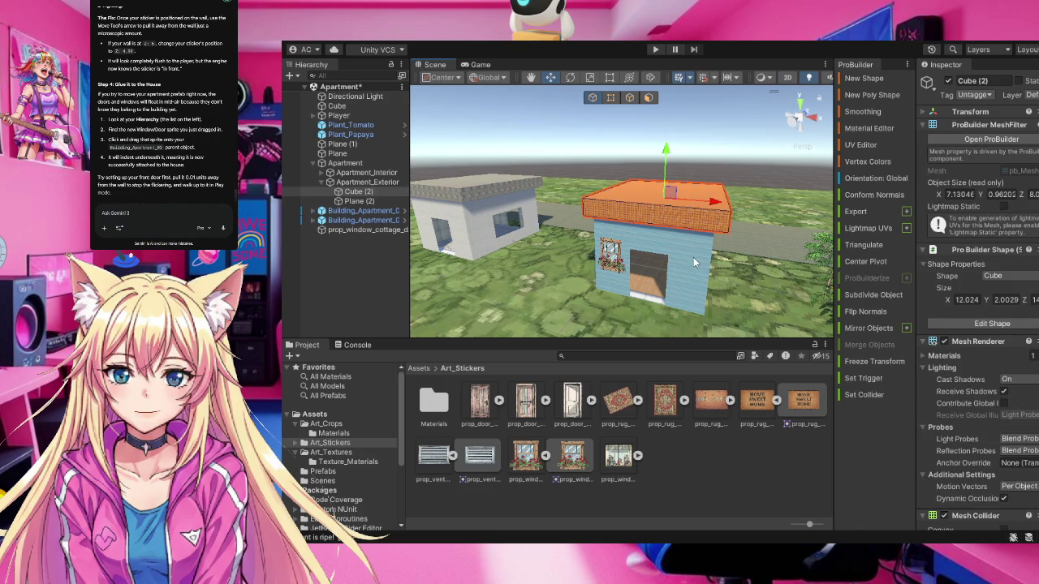
pyautogui.moveTo(338, 232); pyautogui.dragTo(334, 170)
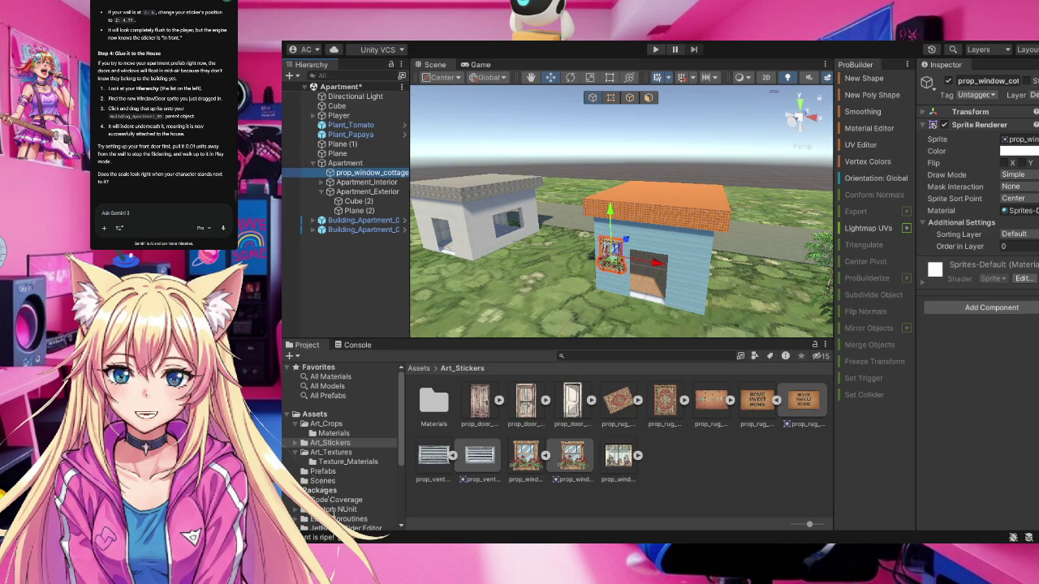
pyautogui.moveTo(483, 267)
pyautogui.mouseDown()
pyautogui.moveTo(281, 261)
pyautogui.moveTo(365, 285)
pyautogui.mouseUp()
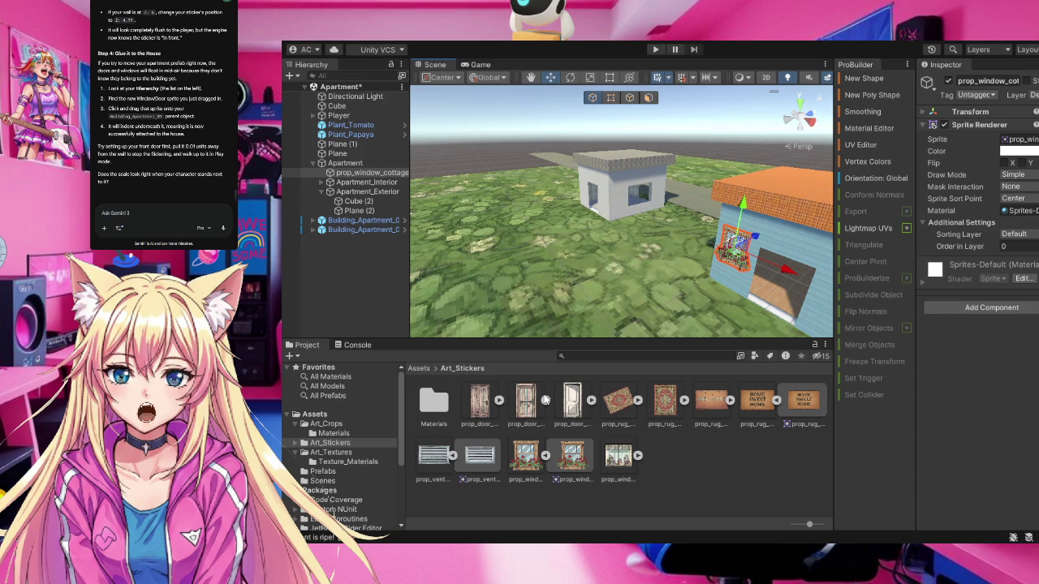
# Drag the wooden front door sprite into the scene and slide it right along the grey house's side wall
pyautogui.press('Up')
pyautogui.press('Up')
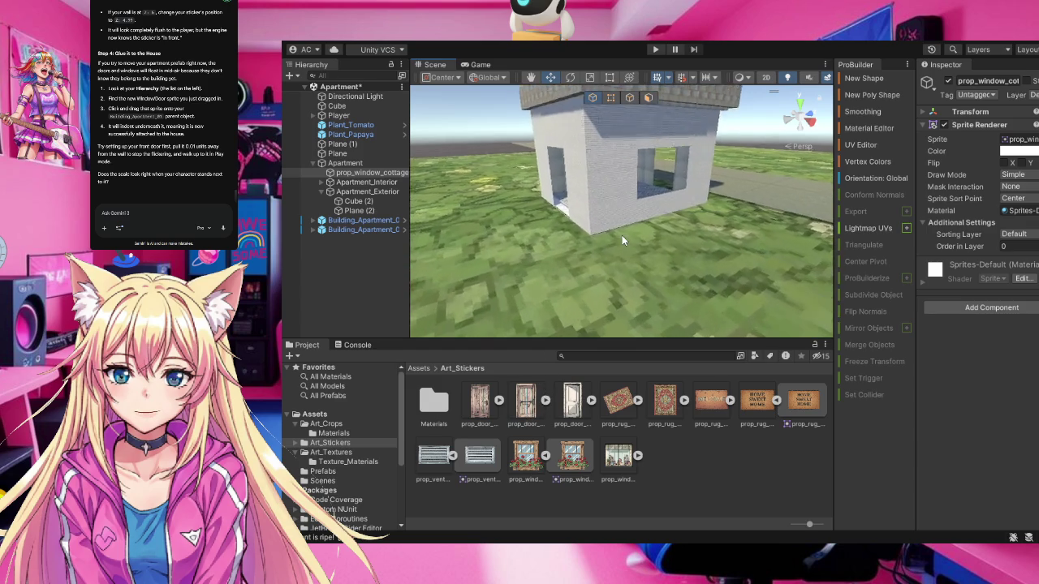
pyautogui.moveTo(616, 186)
pyautogui.mouseDown()
pyautogui.moveTo(625, 208)
pyautogui.moveTo(597, 264)
pyautogui.moveTo(513, 302)
pyautogui.mouseUp()
pyautogui.press('Down')
pyautogui.moveTo(574, 400)
pyautogui.mouseDown()
pyautogui.moveTo(576, 258)
pyautogui.moveTo(465, 220)
pyautogui.moveTo(499, 213)
pyautogui.moveTo(609, 237)
pyautogui.moveTo(591, 268)
pyautogui.moveTo(574, 410)
pyautogui.moveTo(598, 398)
pyautogui.moveTo(576, 237)
pyautogui.moveTo(537, 250)
pyautogui.moveTo(472, 243)
pyautogui.moveTo(571, 261)
pyautogui.moveTo(622, 352)
pyautogui.moveTo(625, 414)
pyautogui.mouseUp()
pyautogui.click(591, 400)
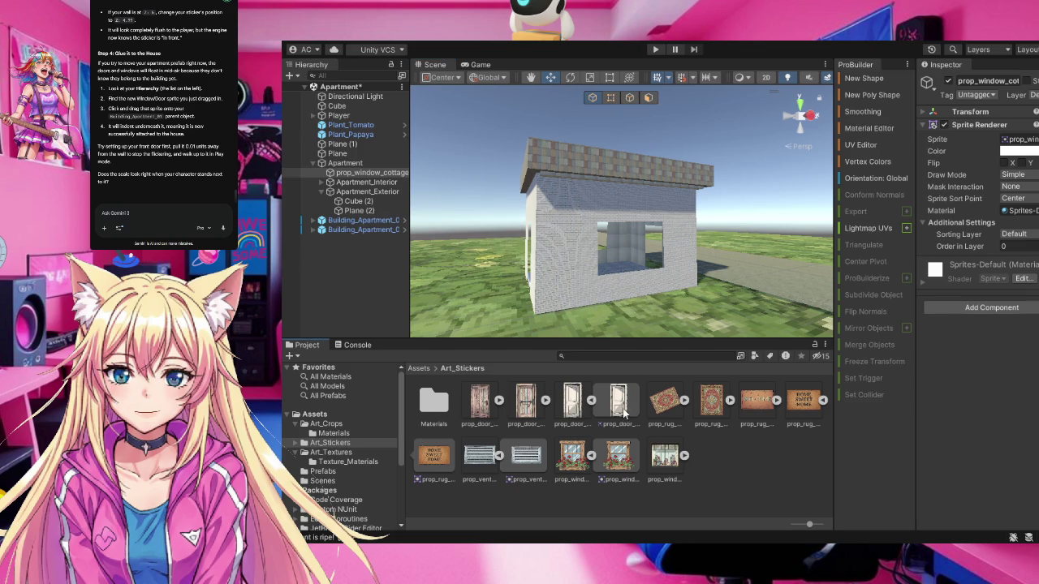
pyautogui.moveTo(534, 405)
pyautogui.mouseDown()
pyautogui.moveTo(577, 260)
pyautogui.moveTo(525, 412)
pyautogui.moveTo(499, 406)
pyautogui.moveTo(536, 402)
pyautogui.moveTo(581, 259)
pyautogui.moveTo(539, 250)
pyautogui.moveTo(573, 252)
pyautogui.mouseUp()
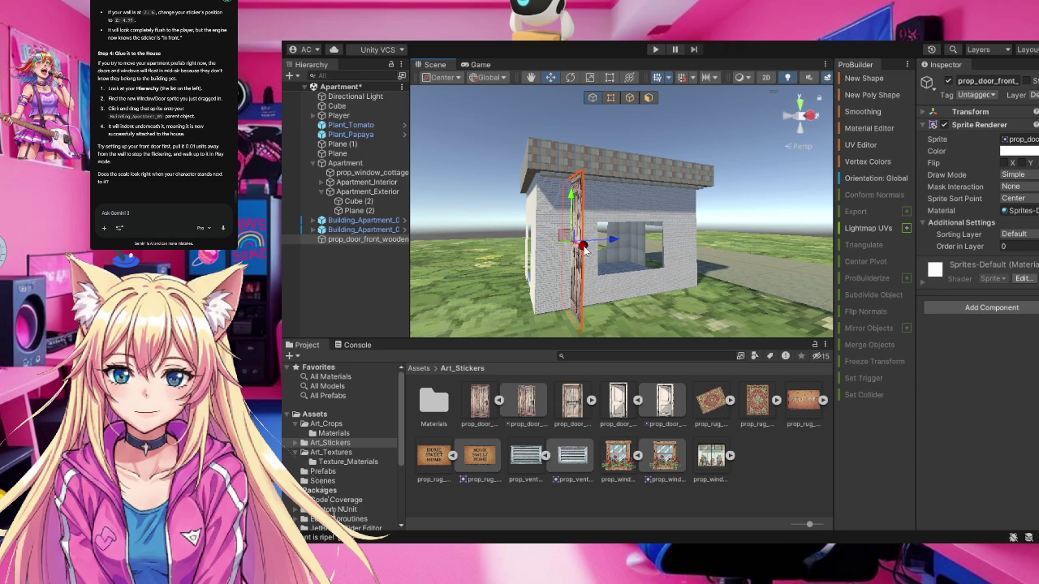
pyautogui.moveTo(573, 243)
pyautogui.mouseDown()
pyautogui.moveTo(637, 236)
pyautogui.moveTo(734, 249)
pyautogui.mouseUp()
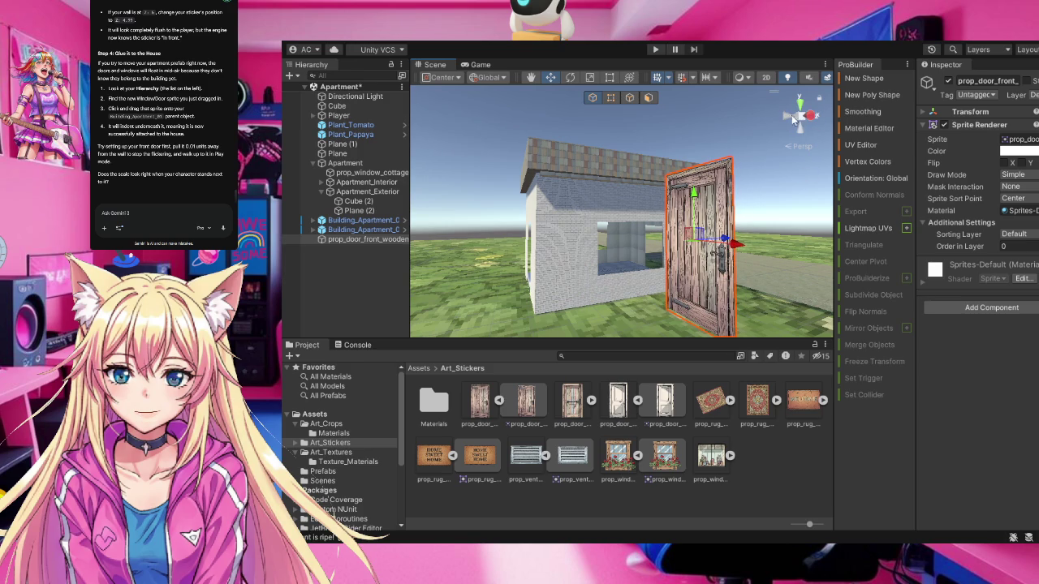
pyautogui.click(797, 120)
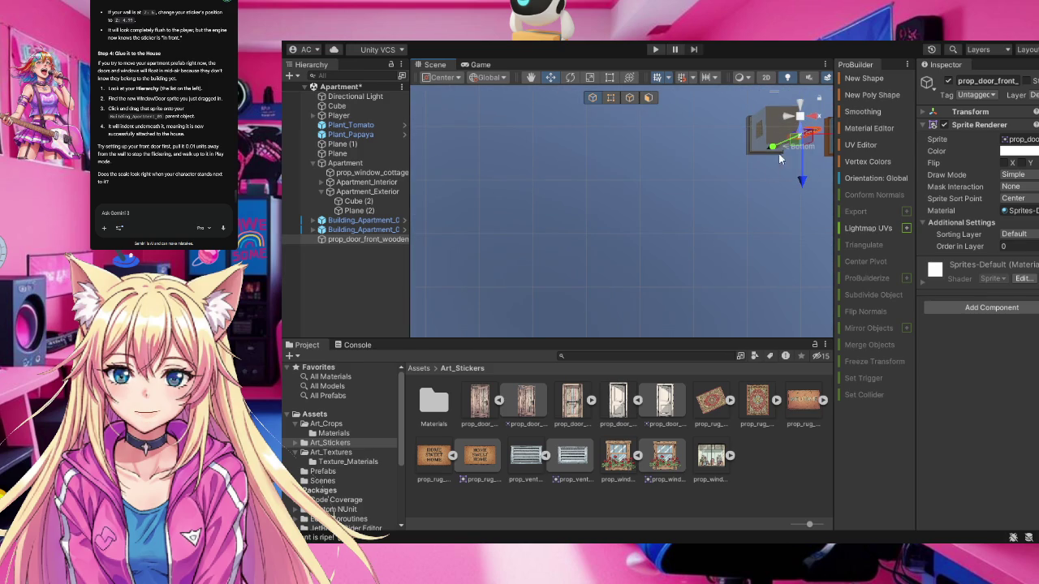
pyautogui.click(799, 112)
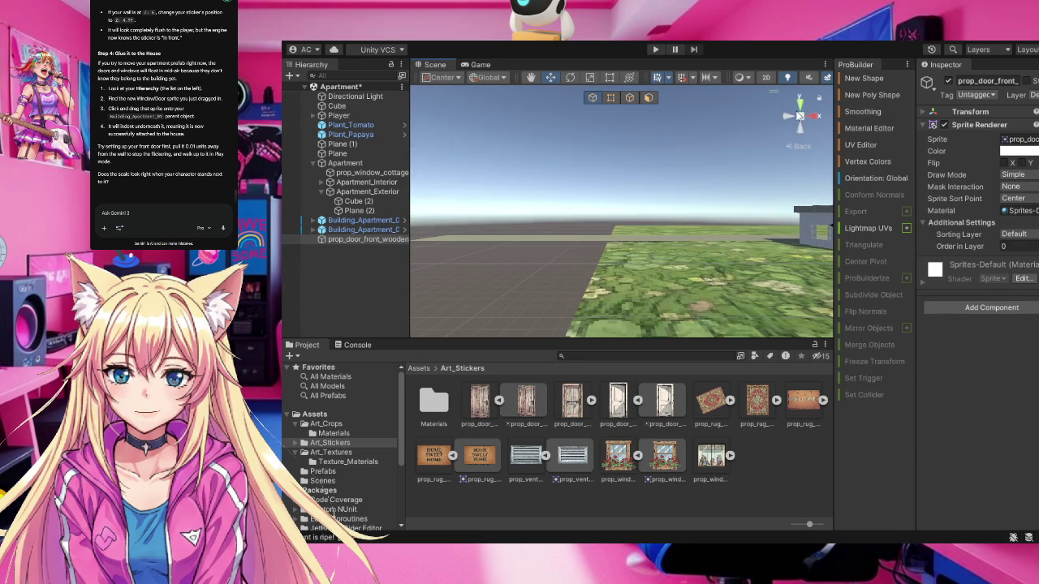
pyautogui.click(808, 116)
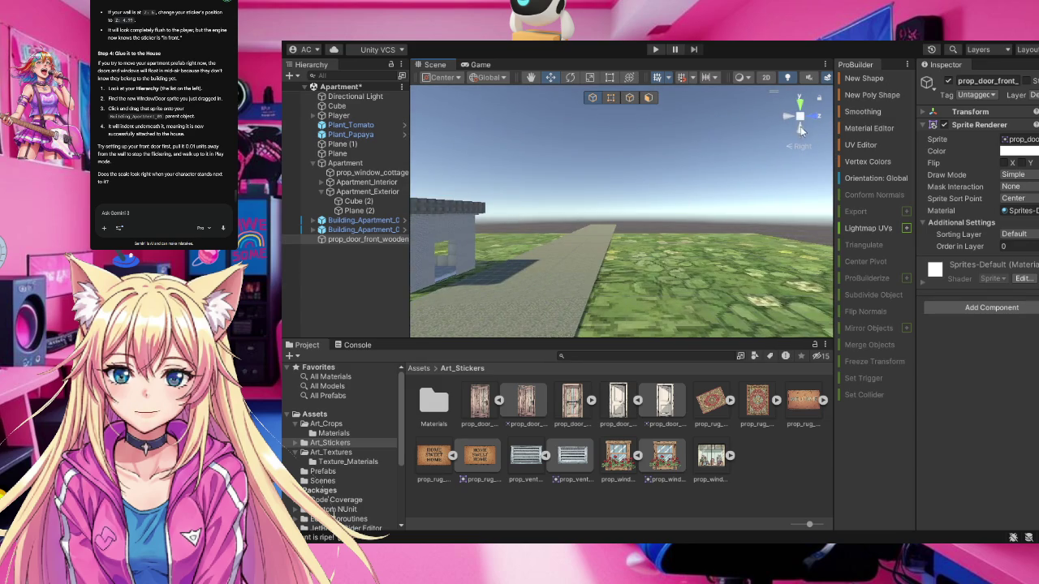
pyautogui.click(801, 130)
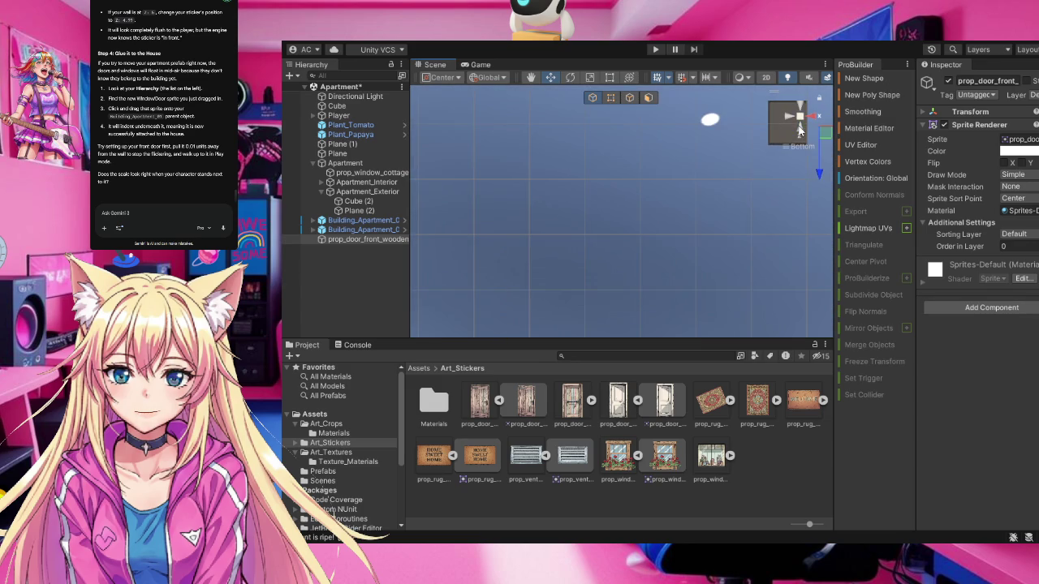
pyautogui.click(799, 130)
pyautogui.click(799, 129)
pyautogui.click(799, 130)
pyautogui.click(799, 130)
pyautogui.click(800, 112)
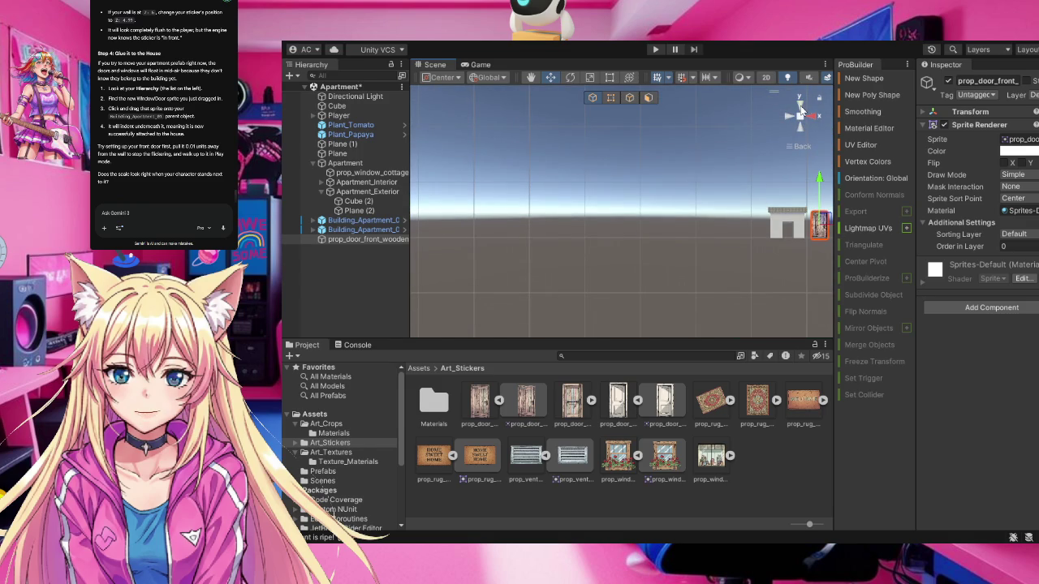
pyautogui.click(800, 109)
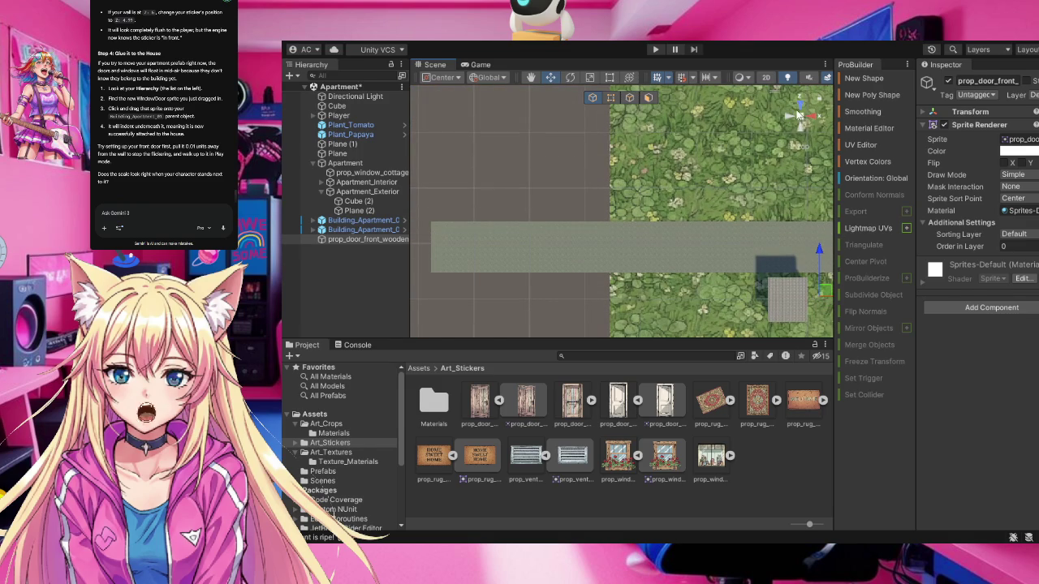
pyautogui.click(789, 119)
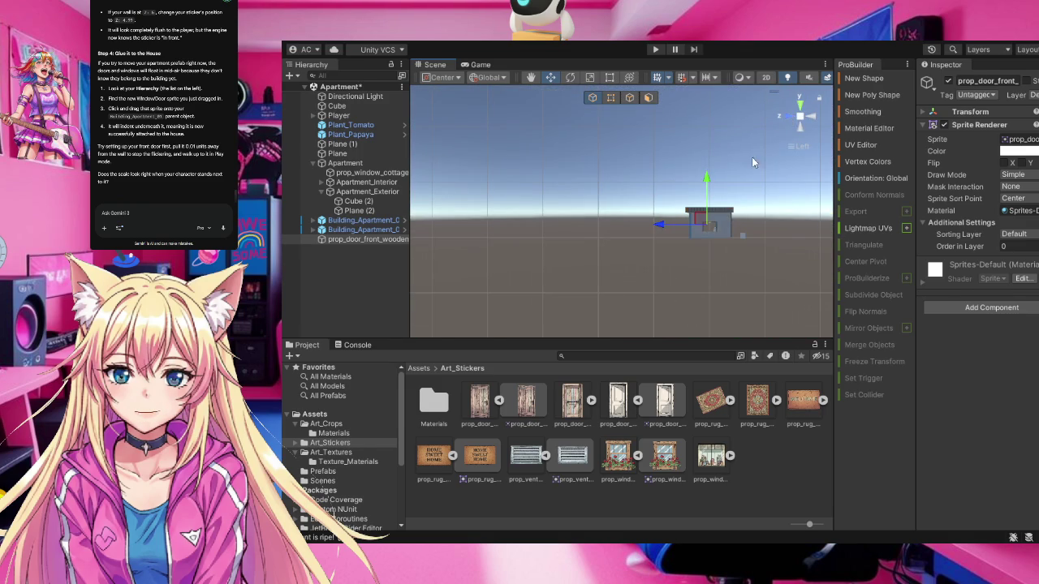
pyautogui.press('r')
pyautogui.click(800, 117)
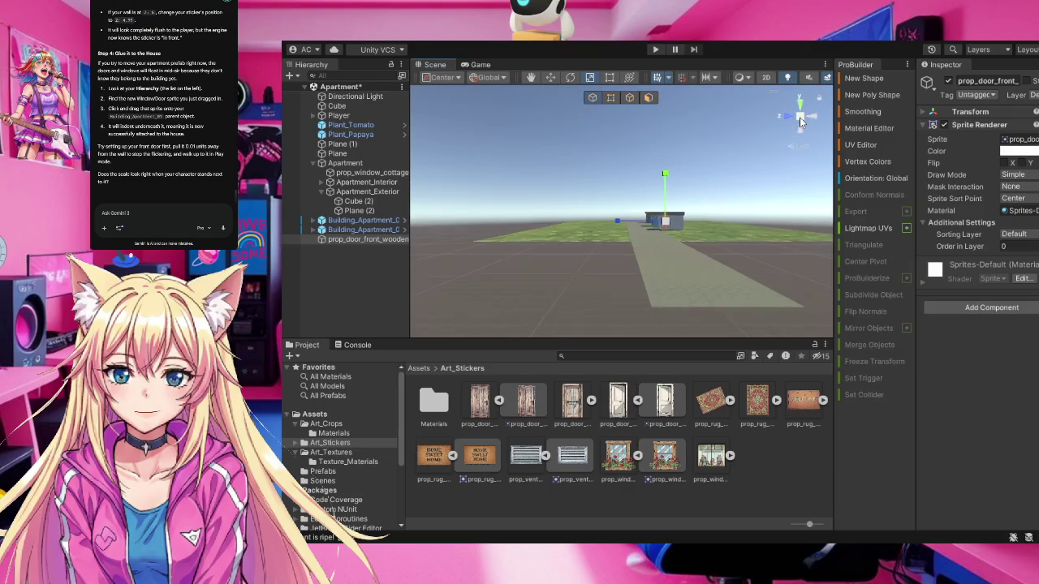
pyautogui.scroll(5, 802, 116)
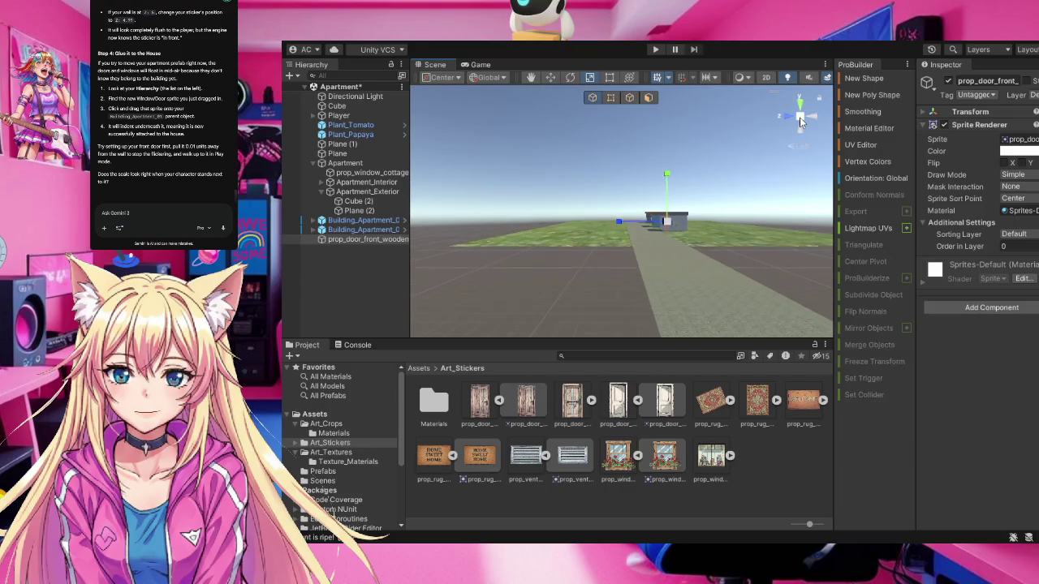
pyautogui.scroll(5, 804, 106)
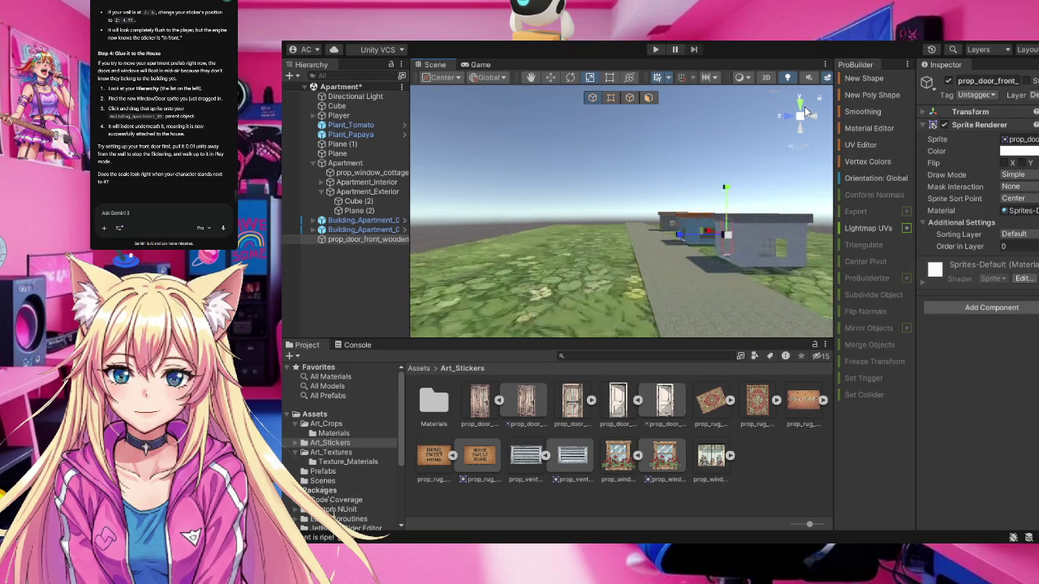
pyautogui.press('f')
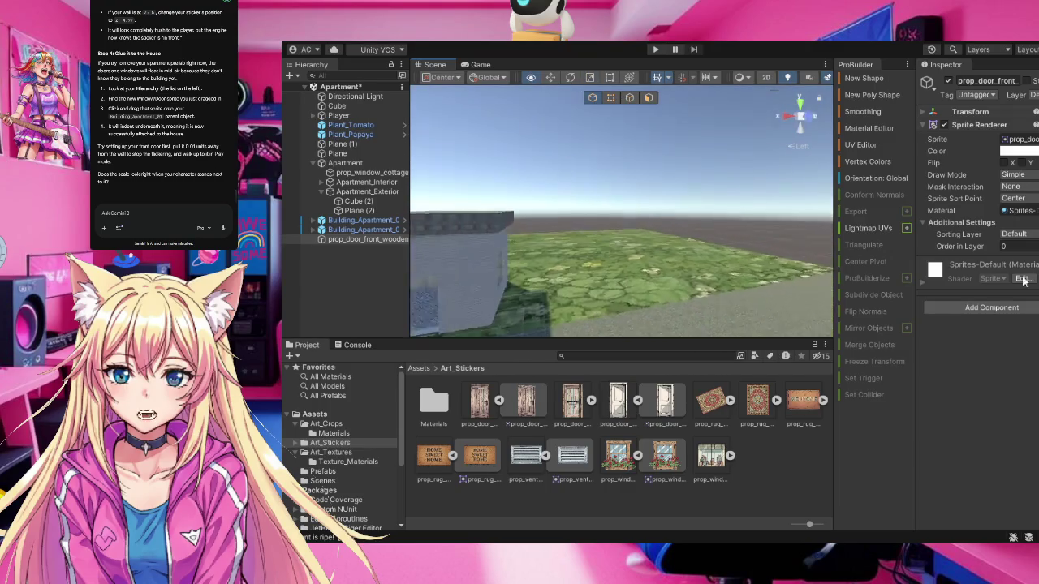
# Frame the wooden door, scale it down uniformly, and nudge it left and slightly down
pyautogui.press('f')
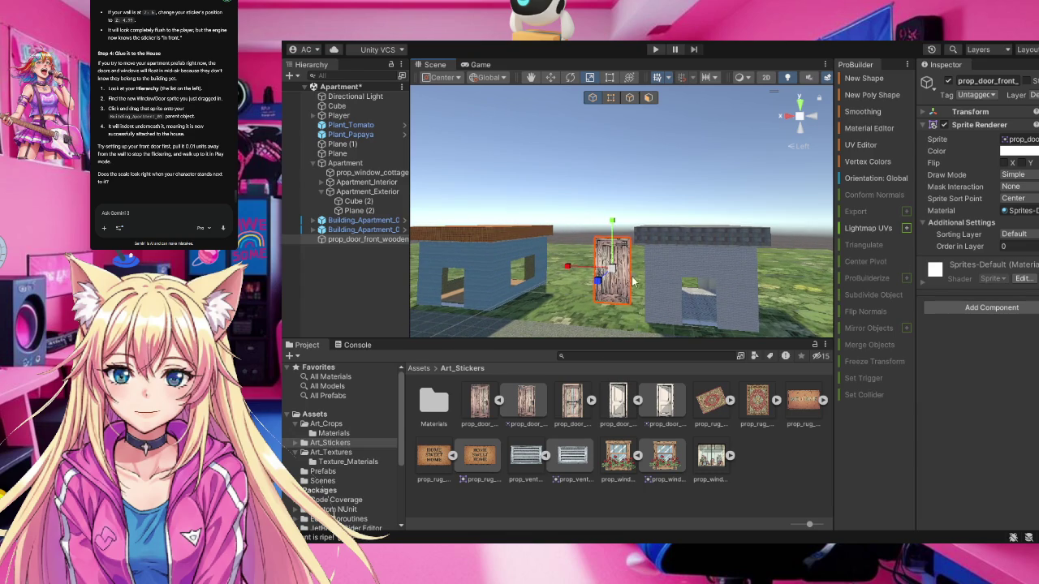
pyautogui.moveTo(611, 271); pyautogui.dragTo(599, 280)
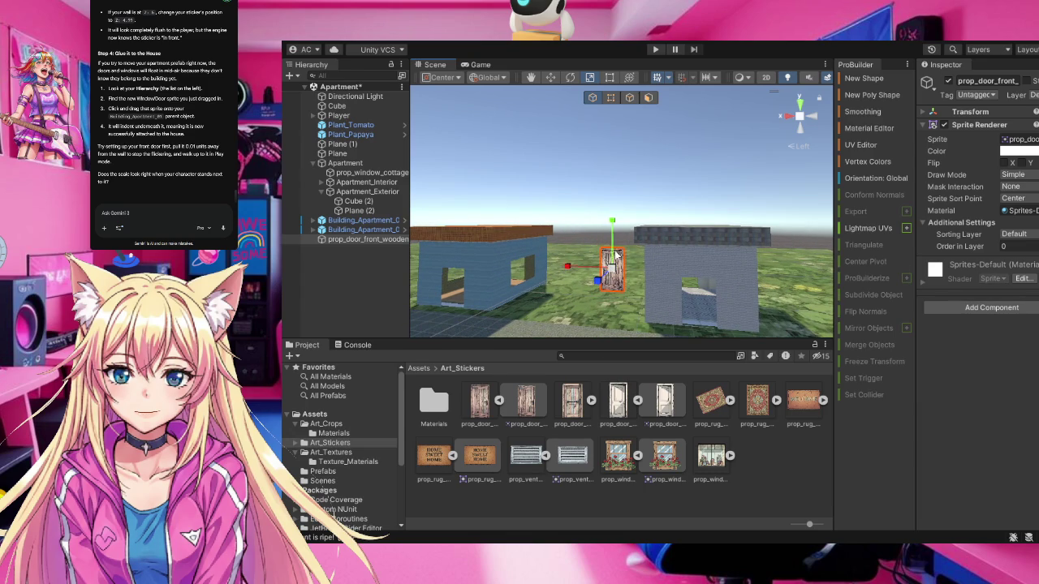
pyautogui.click(550, 77)
pyautogui.moveTo(601, 286)
pyautogui.mouseDown()
pyautogui.moveTo(590, 294)
pyautogui.moveTo(550, 284)
pyautogui.moveTo(630, 284)
pyautogui.mouseUp()
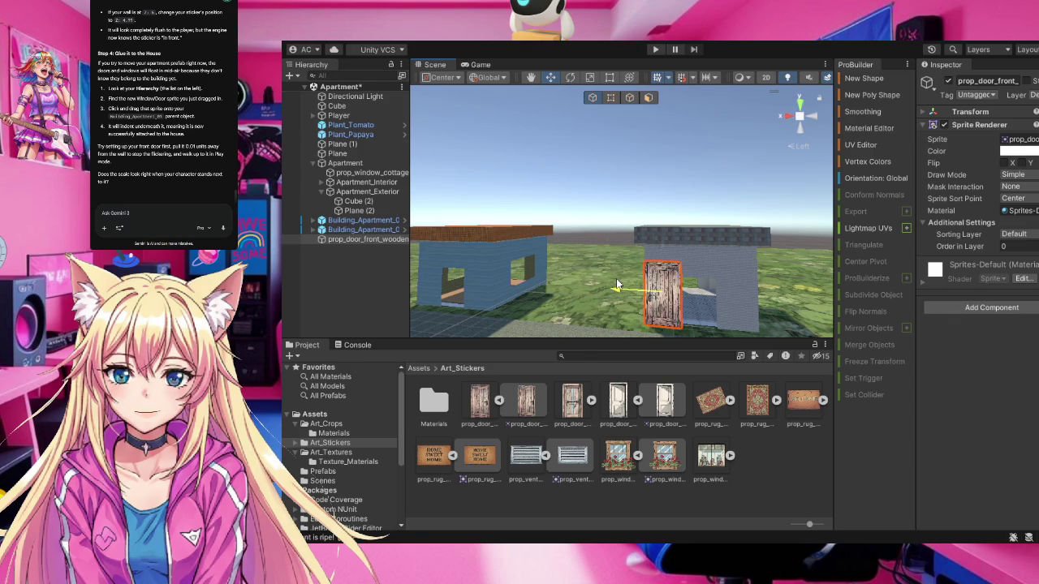
# Frame Building_Apartment, then raise the wooden door sticker upright against its front wall
pyautogui.click(716, 268)
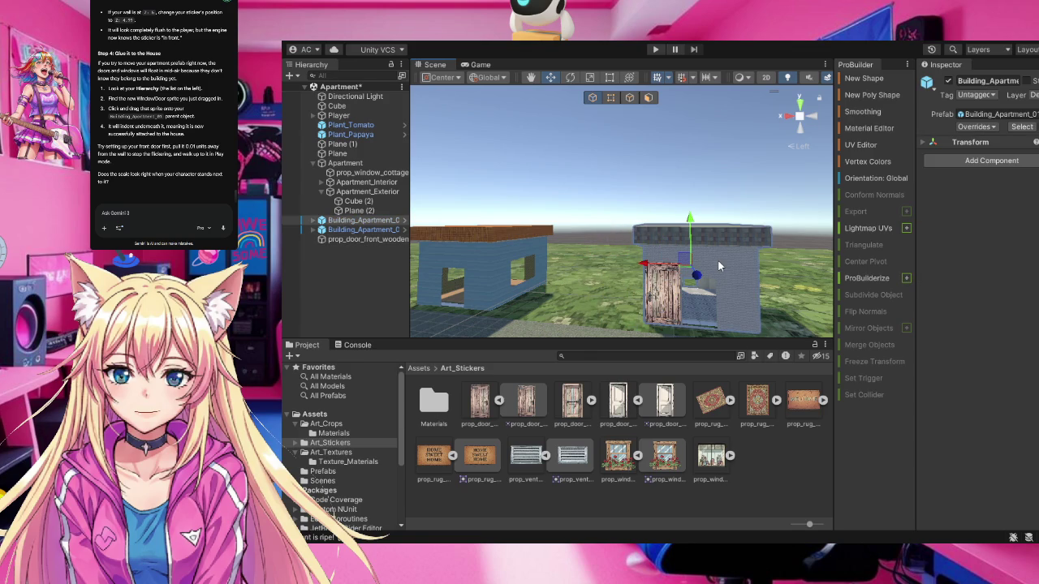
pyautogui.scroll(3, 715, 288)
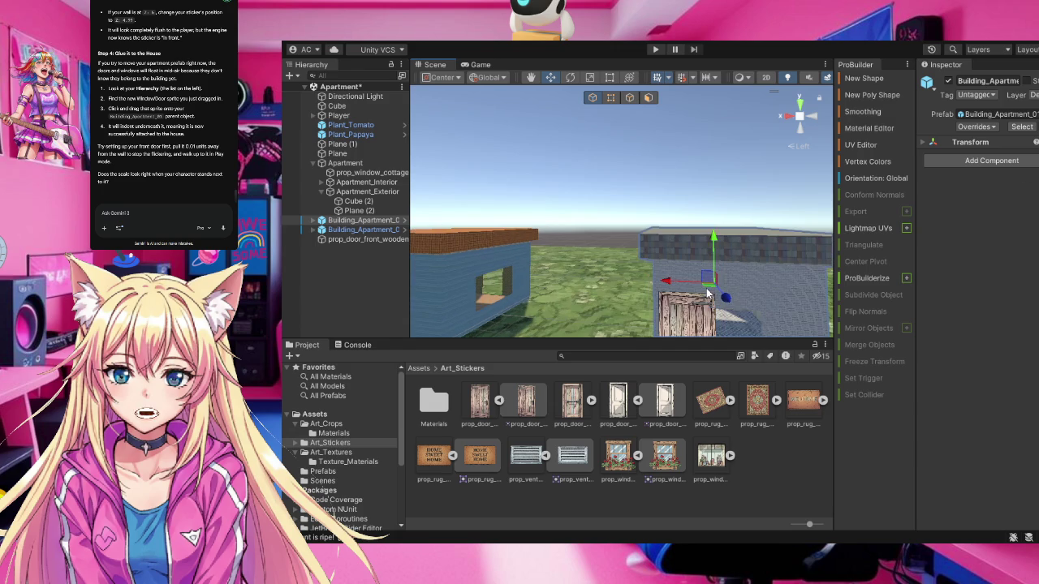
pyautogui.moveTo(601, 307); pyautogui.dragTo(589, 279)
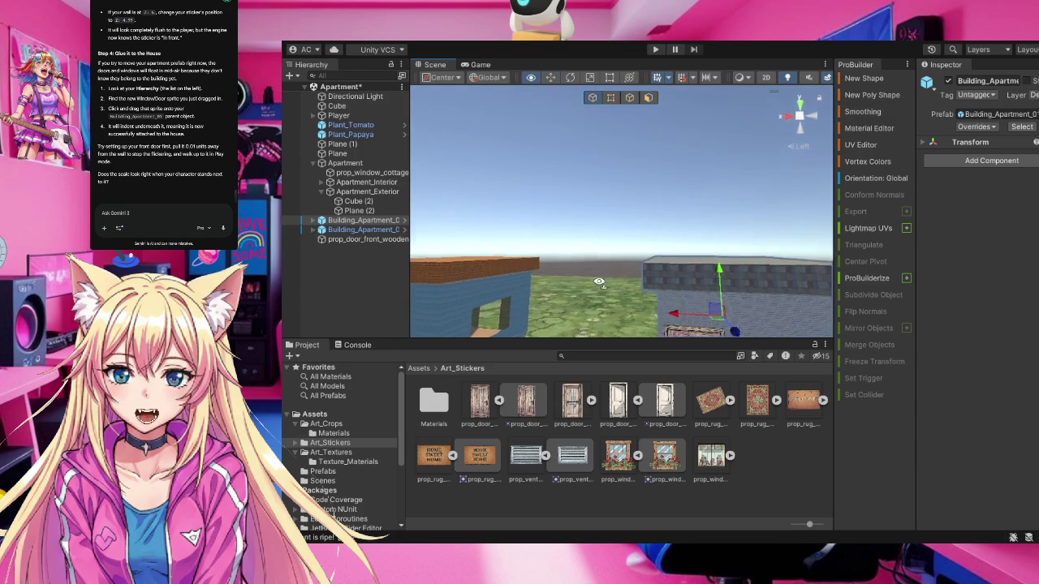
pyautogui.press('f')
pyautogui.click(548, 246)
pyautogui.click(599, 196)
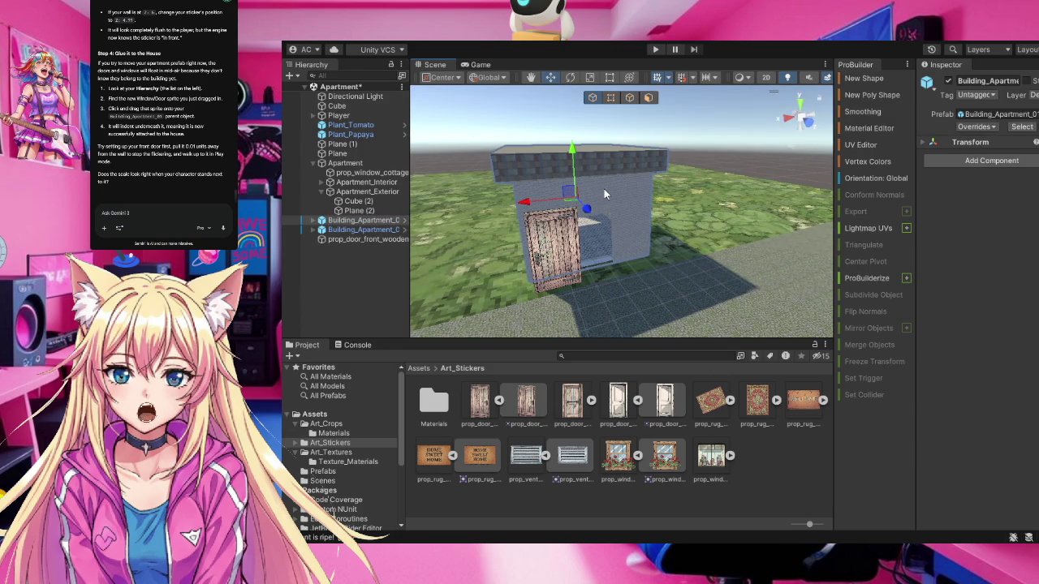
pyautogui.scroll(3, 618, 238)
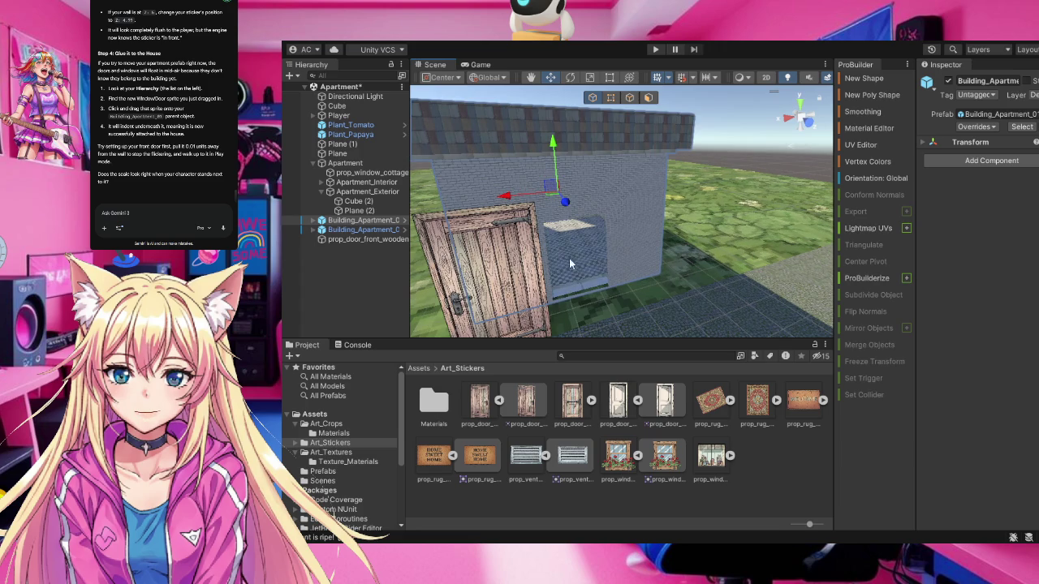
pyautogui.click(503, 280)
pyautogui.moveTo(490, 316); pyautogui.dragTo(491, 280)
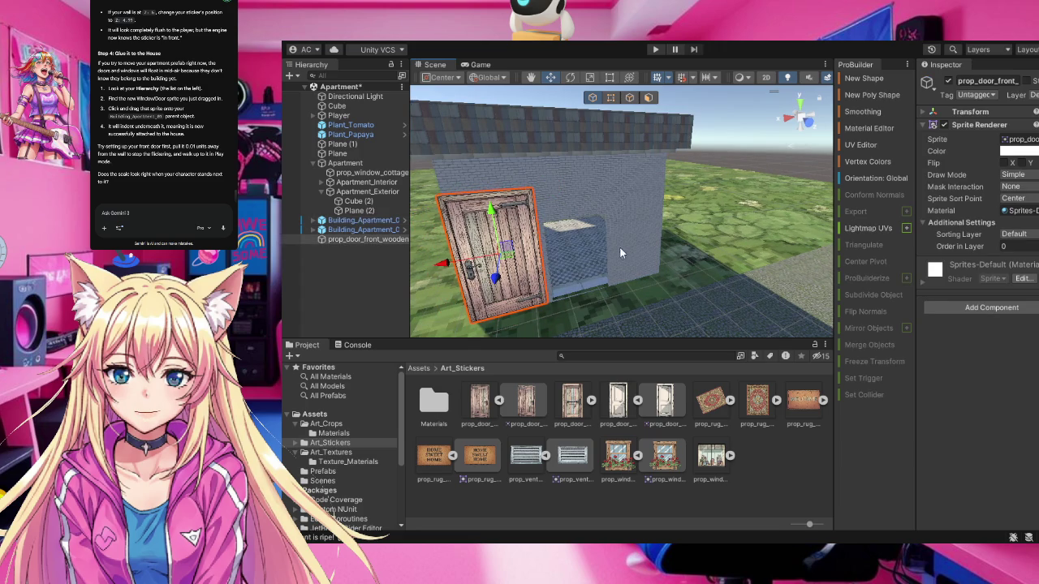
pyautogui.moveTo(604, 246); pyautogui.dragTo(582, 248)
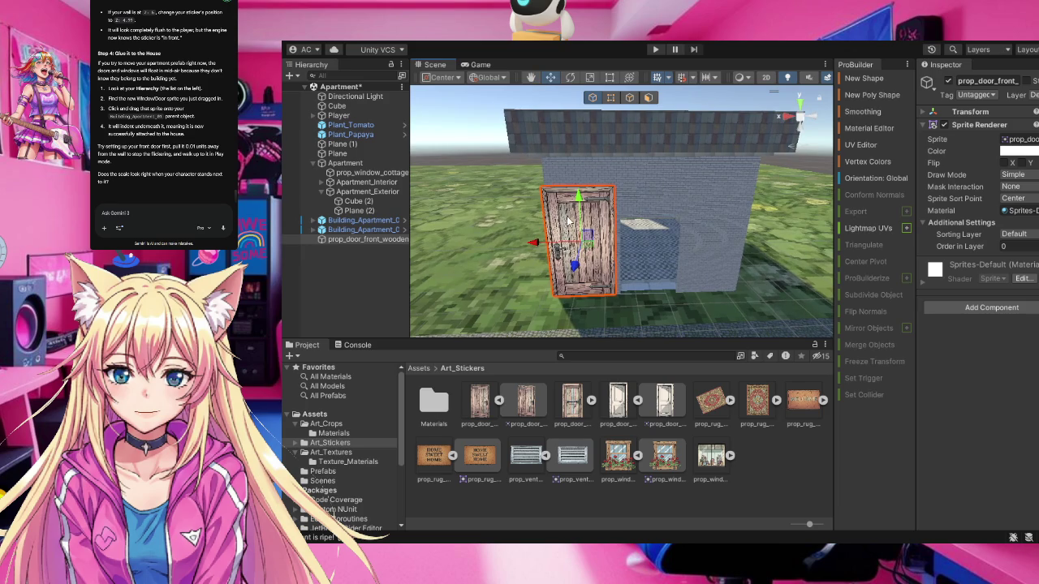
# Scale the wooden door down uniformly, then reselect the prop_door_front_wooden sticker with Move
pyautogui.press('r')
pyautogui.moveTo(582, 237); pyautogui.dragTo(578, 250)
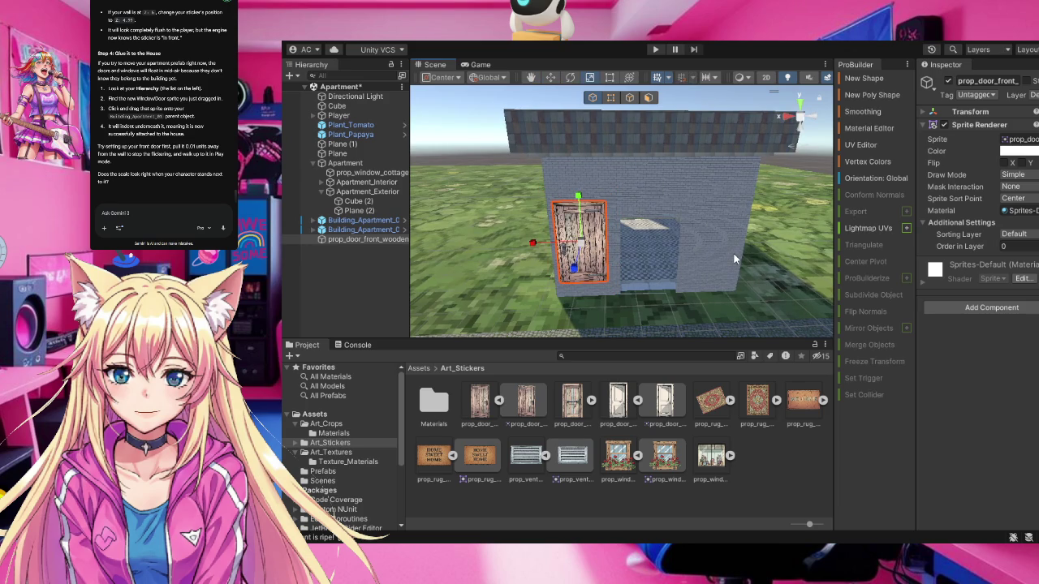
pyautogui.click(550, 77)
pyautogui.click(590, 231)
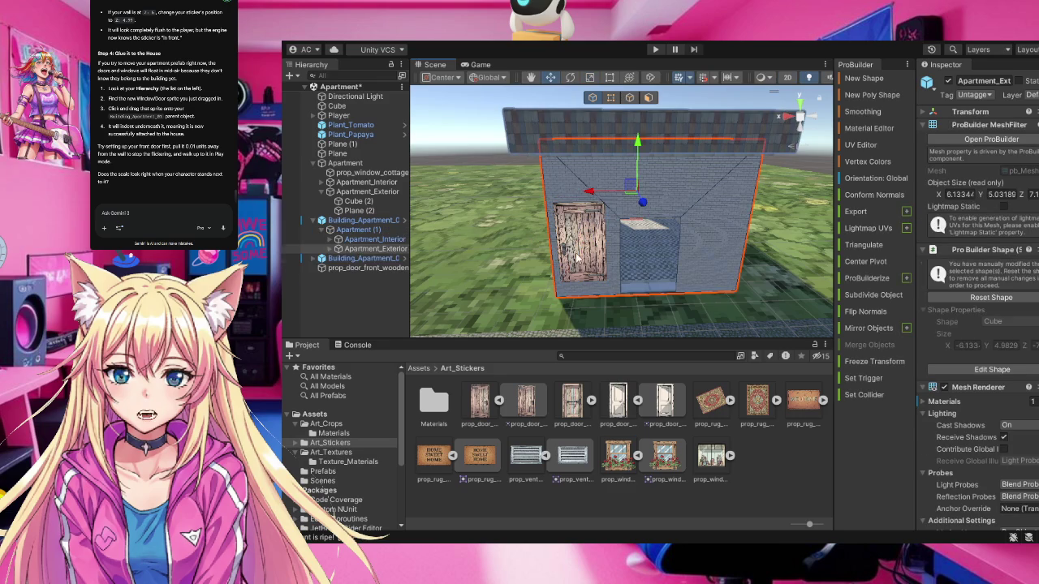
pyautogui.click(581, 255)
pyautogui.click(571, 244)
pyautogui.click(574, 242)
# Slide the door flush onto the grey wall beside the doorway and lower it to the ground
pyautogui.moveTo(573, 266)
pyautogui.mouseDown()
pyautogui.moveTo(571, 283)
pyautogui.moveTo(536, 257)
pyautogui.mouseUp()
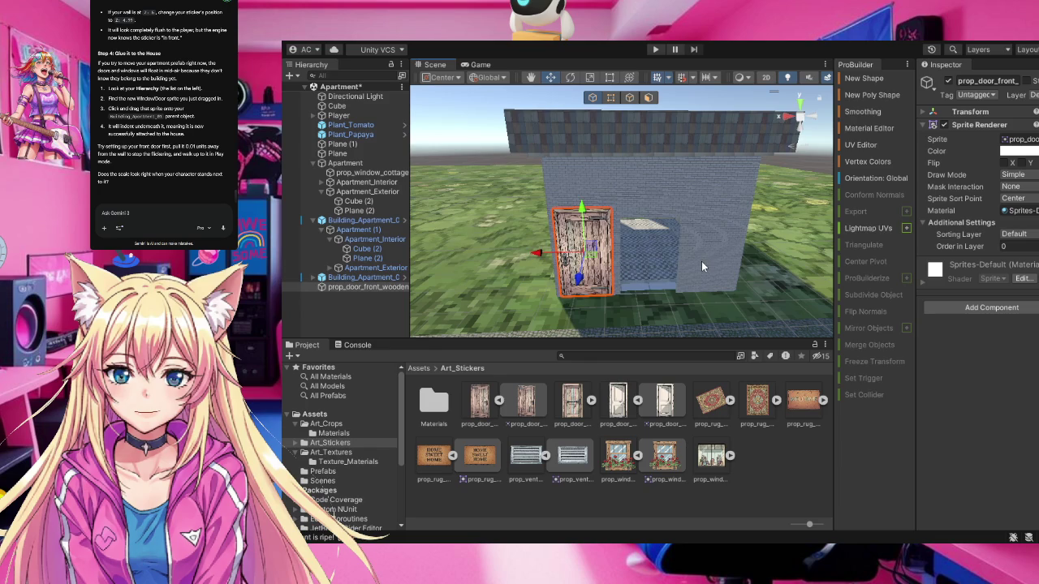
pyautogui.moveTo(699, 262)
pyautogui.mouseDown()
pyautogui.moveTo(694, 236)
pyautogui.moveTo(648, 240)
pyautogui.moveTo(730, 245)
pyautogui.mouseUp()
pyautogui.moveTo(545, 203); pyautogui.dragTo(581, 198)
pyautogui.moveTo(622, 144); pyautogui.dragTo(619, 163)
pyautogui.click(766, 299)
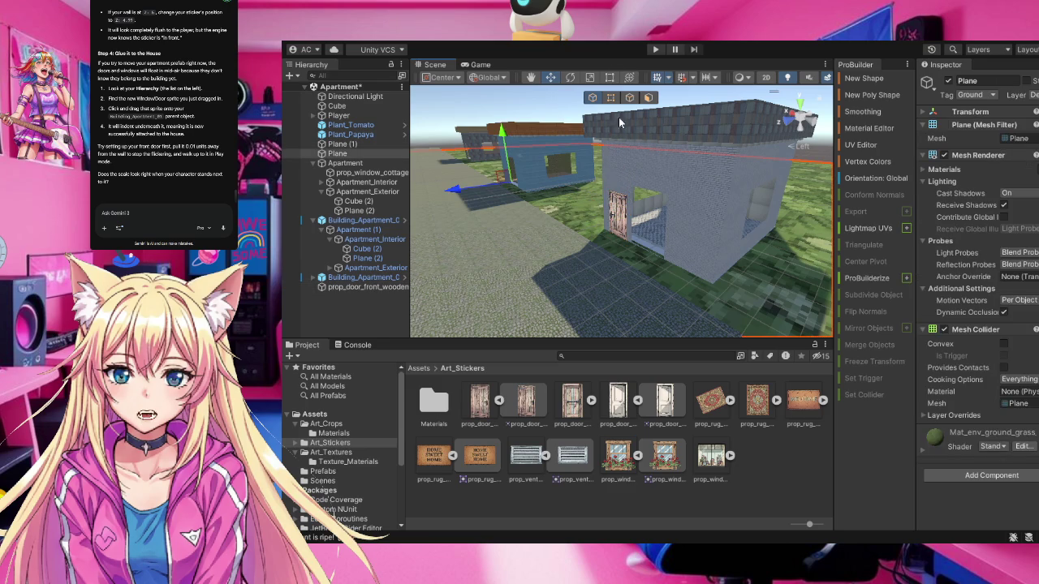
# Start Play mode and walk the player past the papaya plant and blue house to the door
pyautogui.click(654, 50)
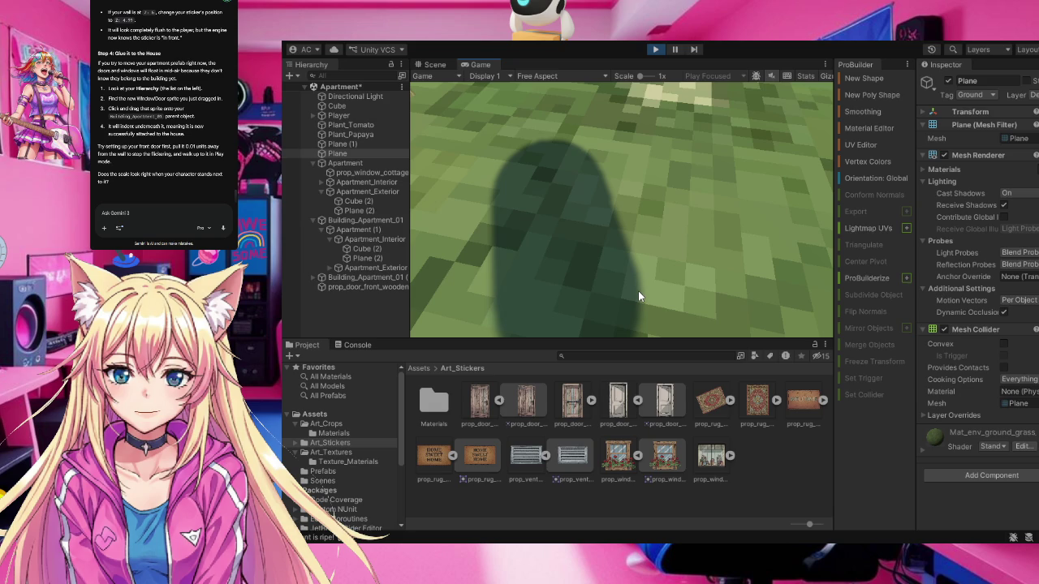
pyautogui.click(638, 291)
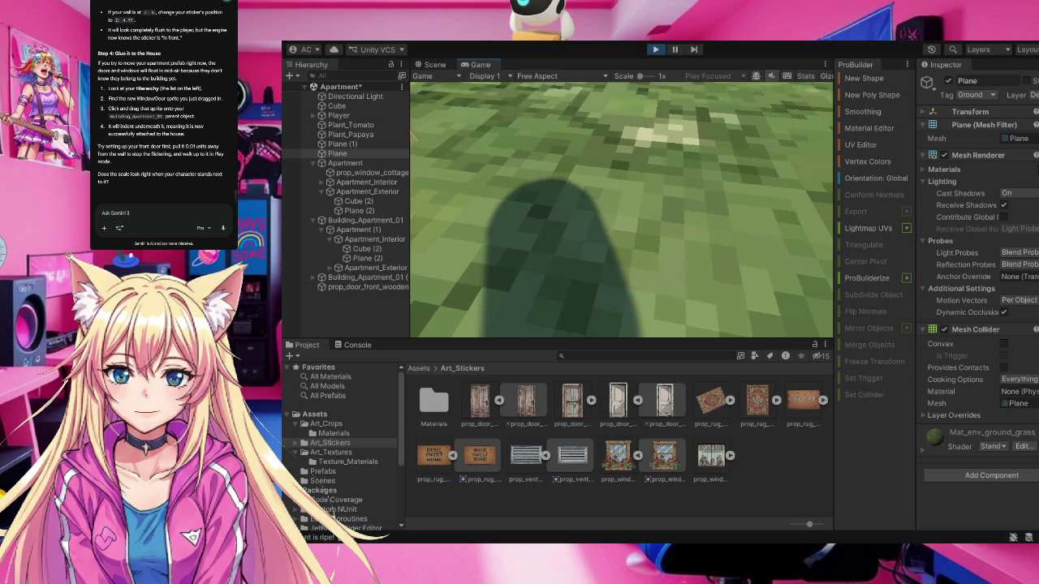
pyautogui.press('w')
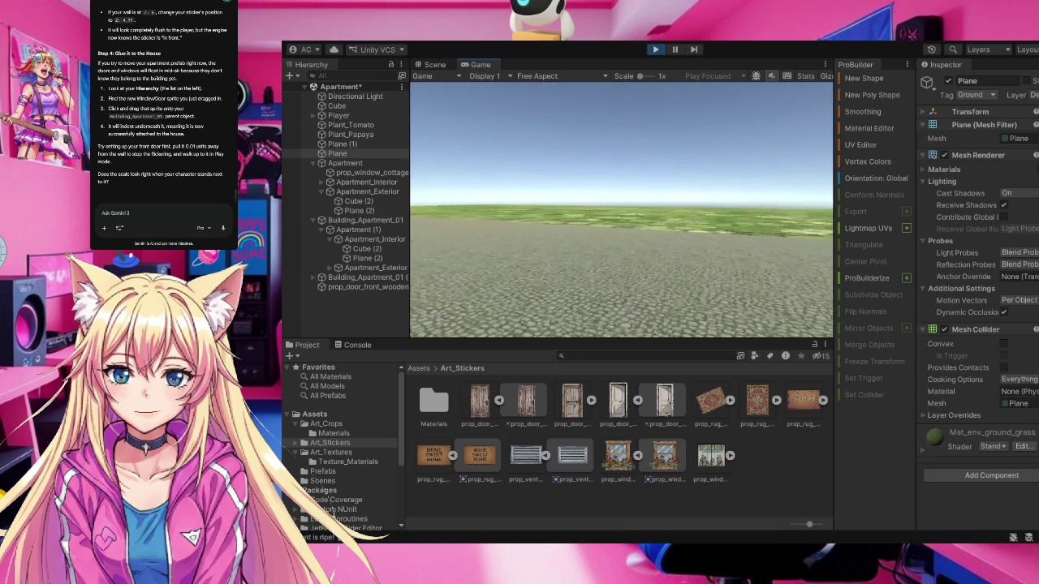
pyautogui.press('w')
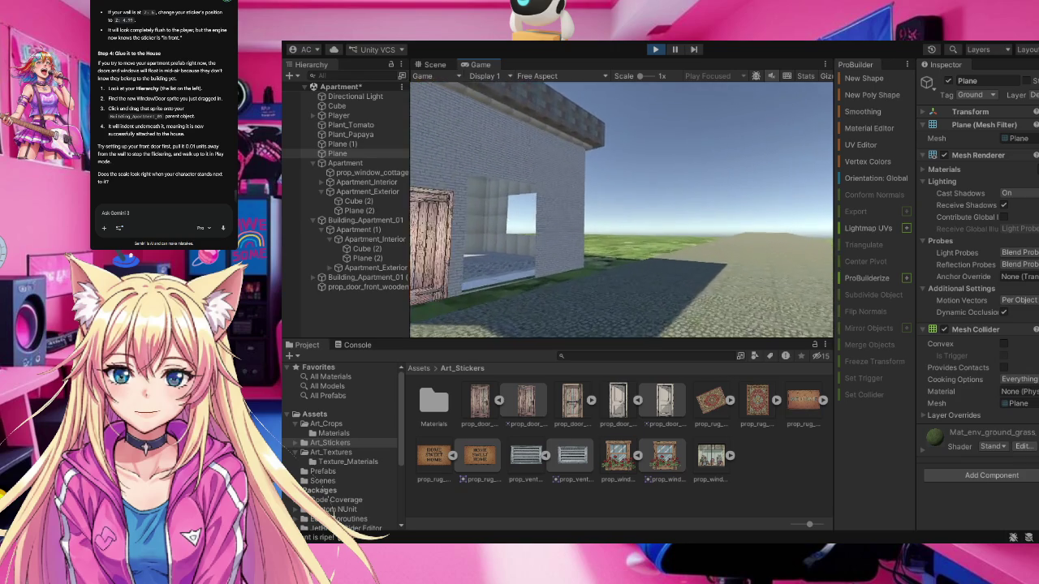
pyautogui.press('w')
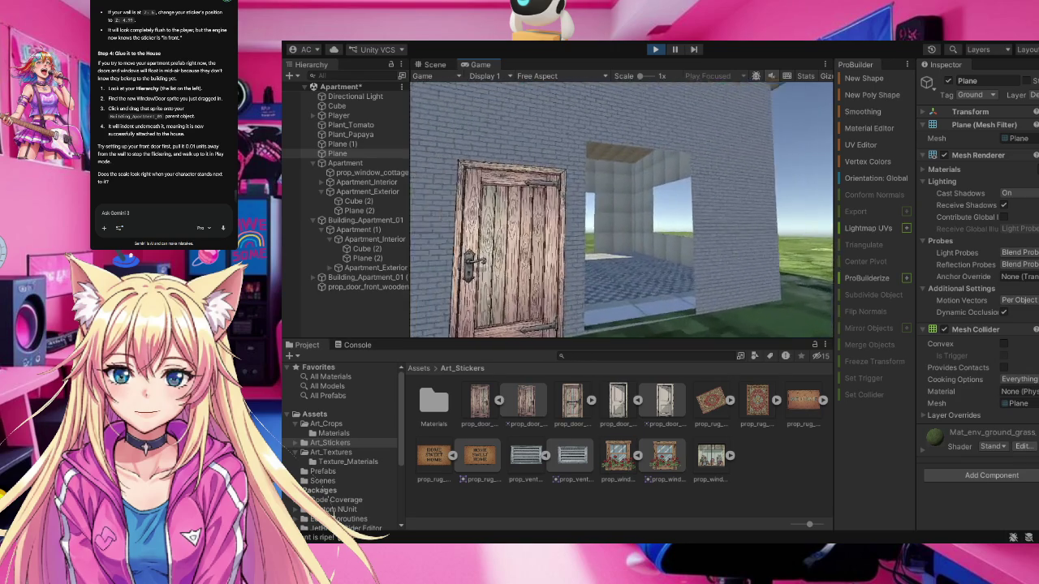
# Walk through the door and back out, then move along the wall dropping a seed
pyautogui.press('w')
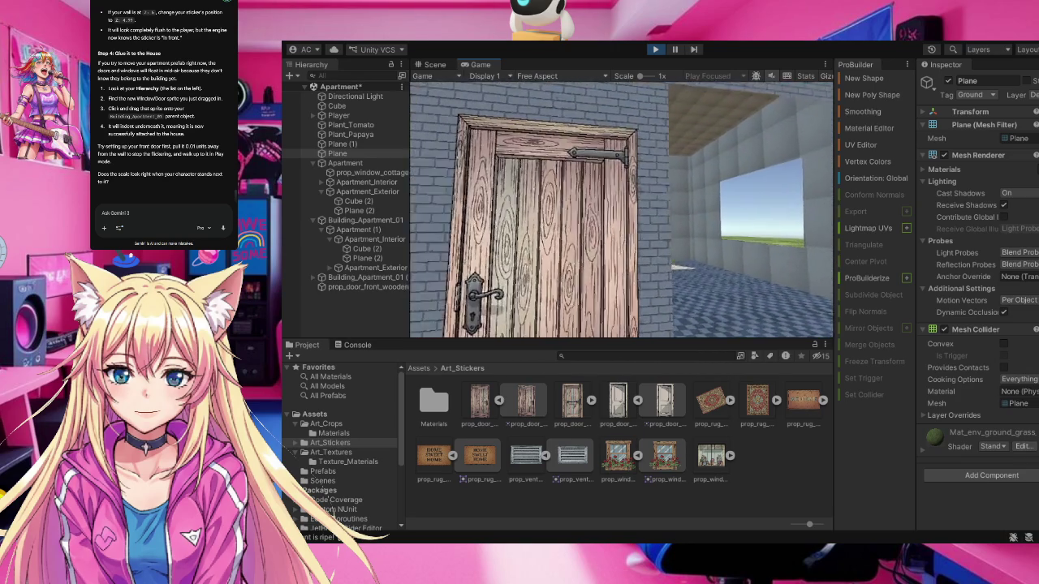
pyautogui.press('s')
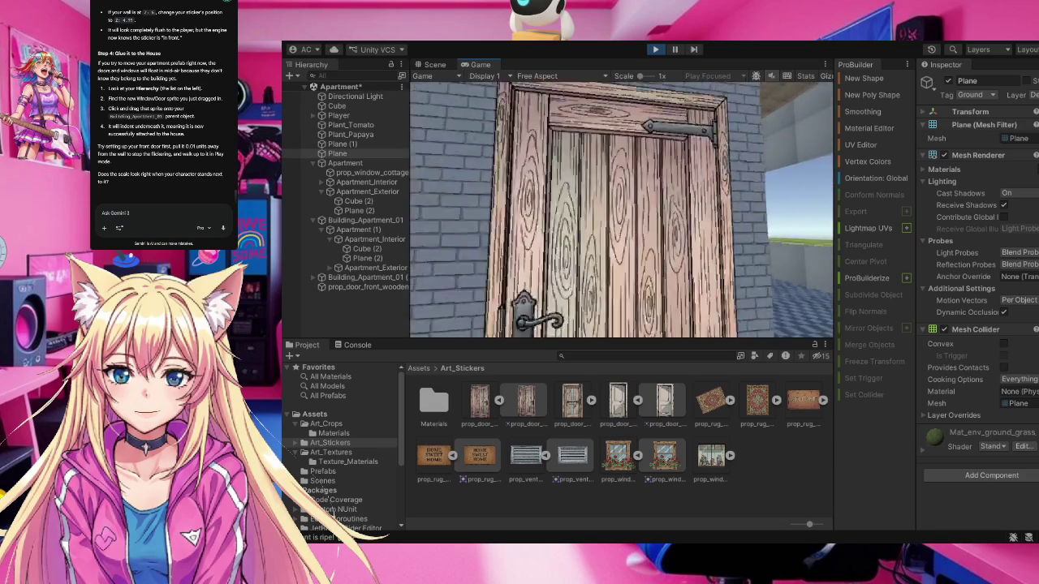
pyautogui.press('w')
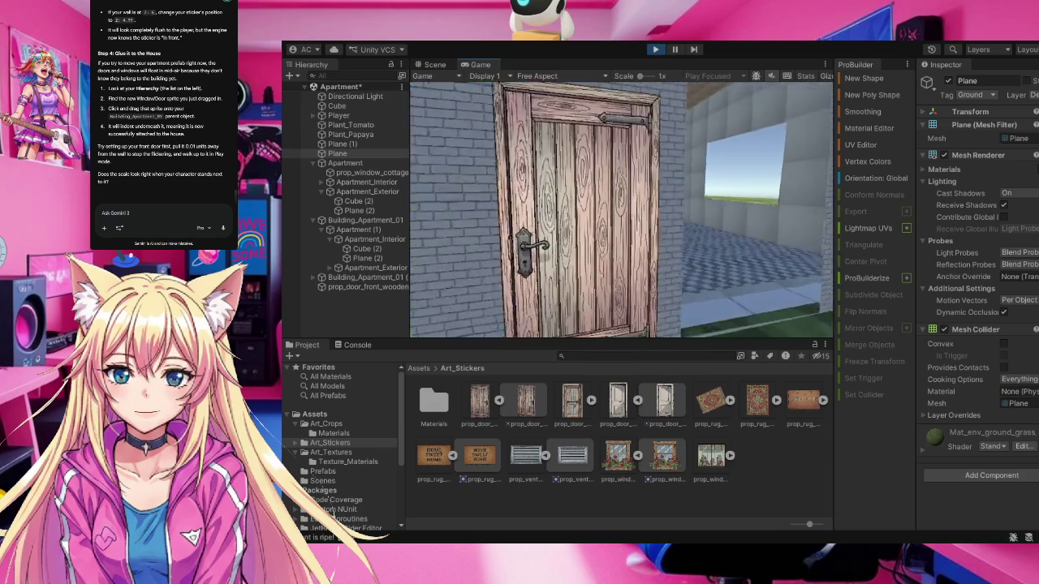
pyautogui.press('w')
pyautogui.press('s')
pyautogui.press('d')
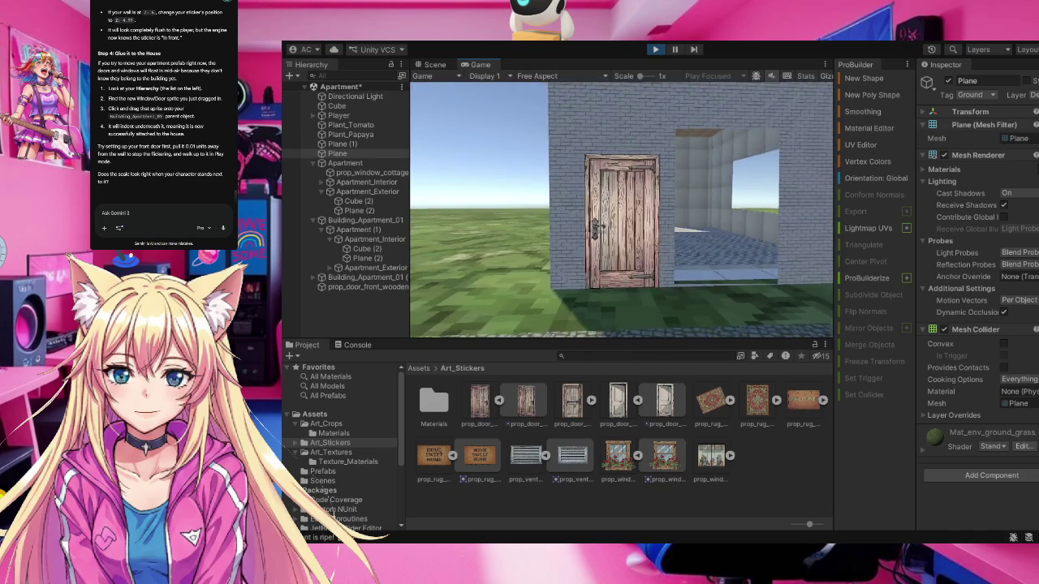
pyautogui.press('d')
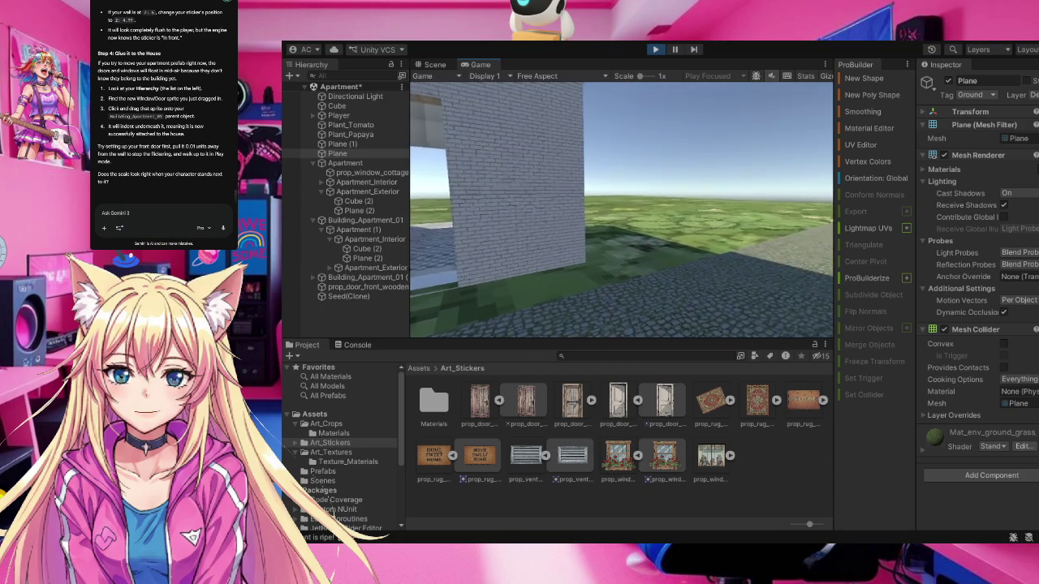
# Plant another seed, walk the paved path toward the blue and grey buildings, then stop Play mode
pyautogui.press('d')
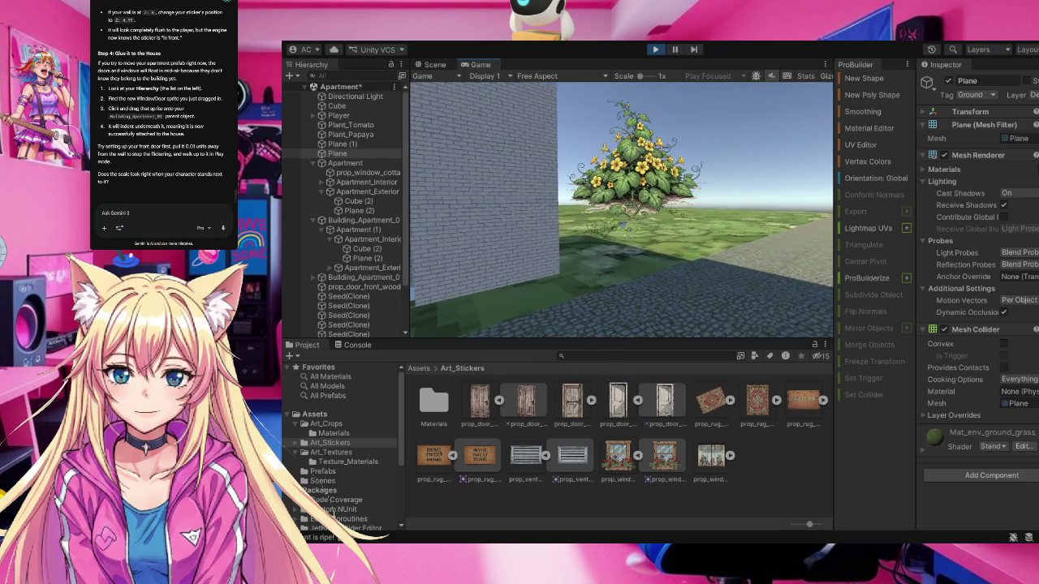
pyautogui.press('d')
pyautogui.press('d')
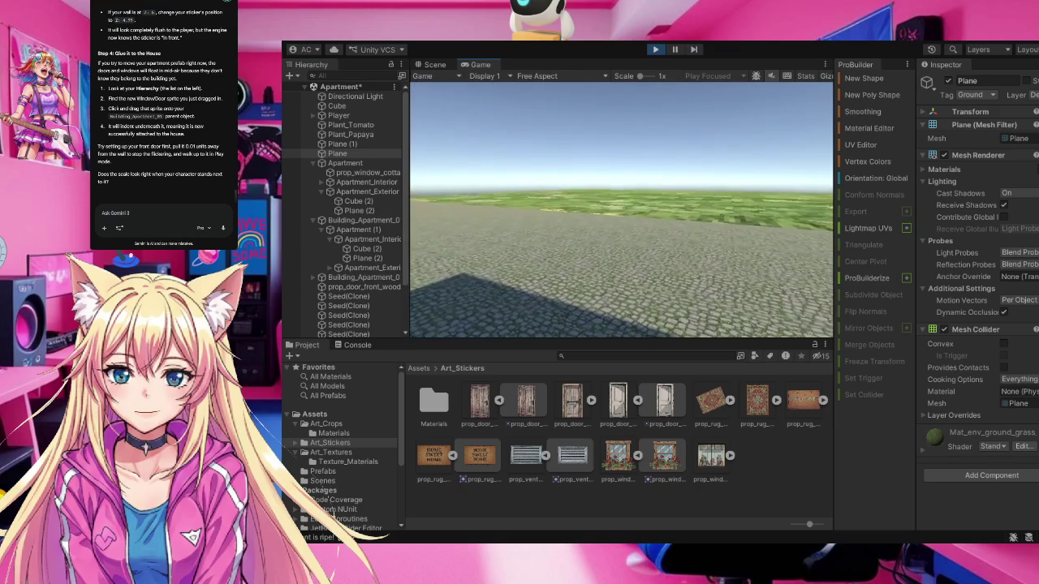
pyautogui.press('w')
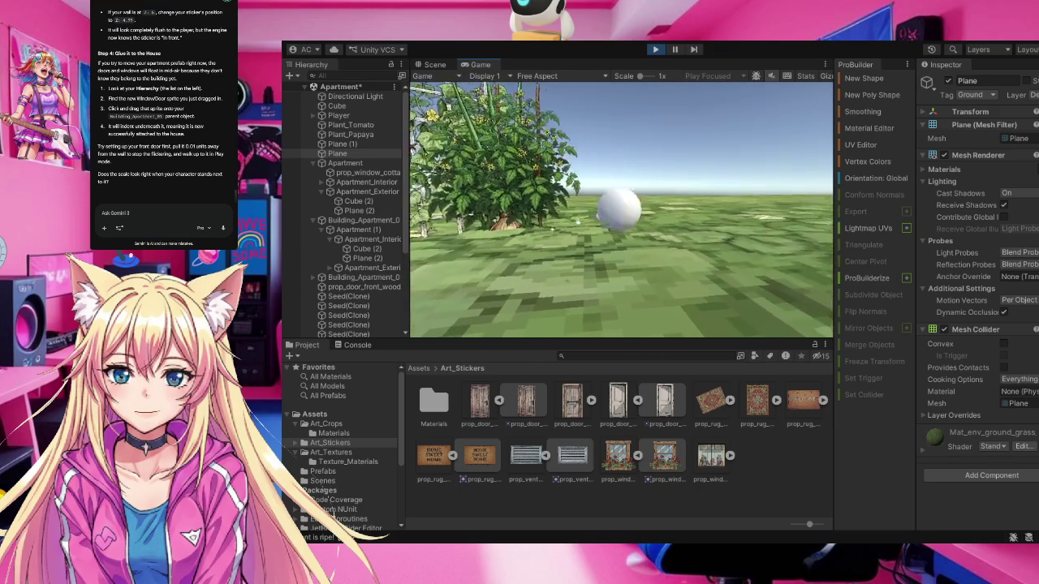
pyautogui.press('w')
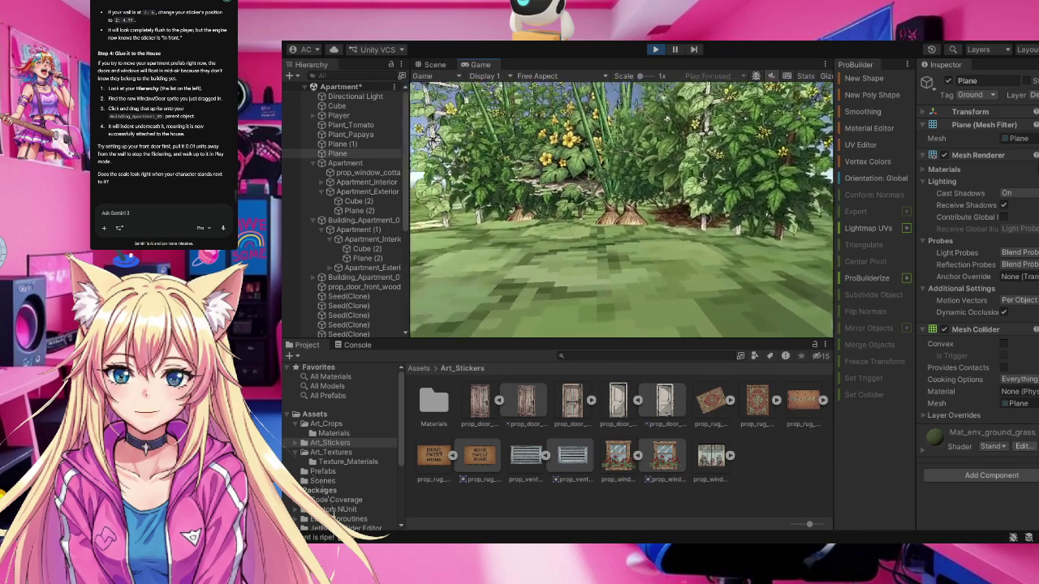
pyautogui.press('d')
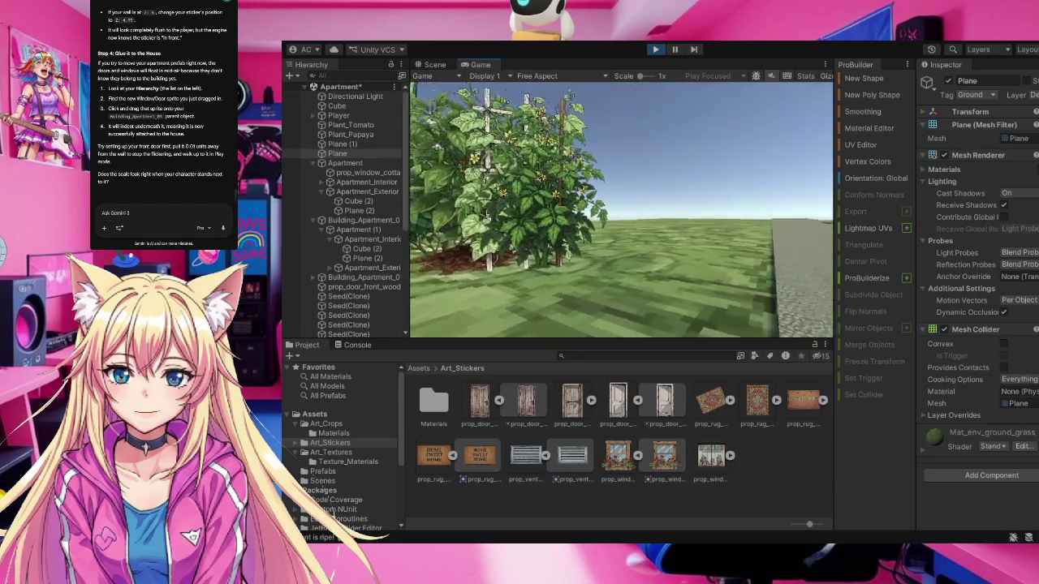
pyautogui.press('w')
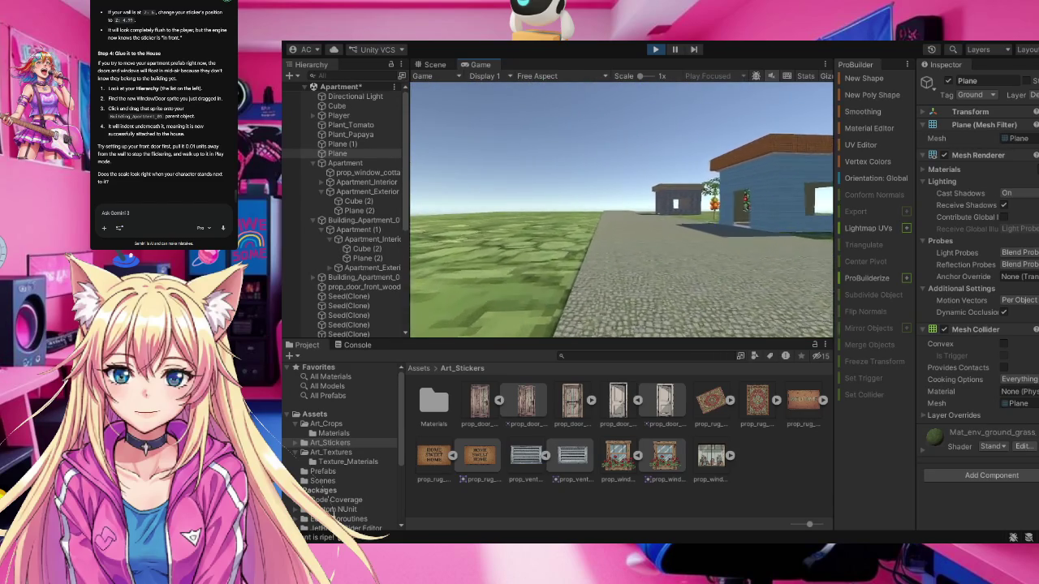
pyautogui.press('a')
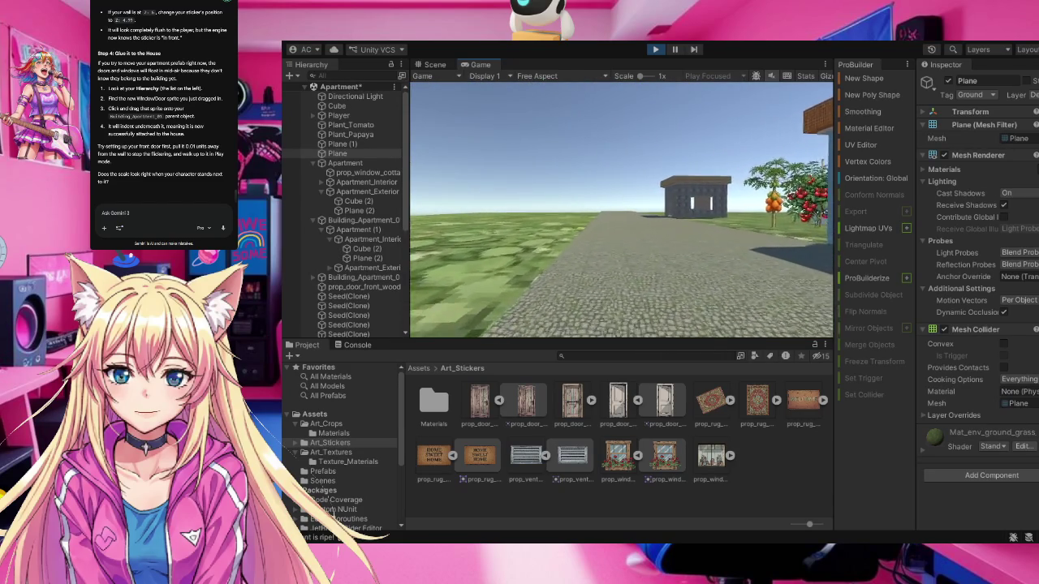
pyautogui.press('w')
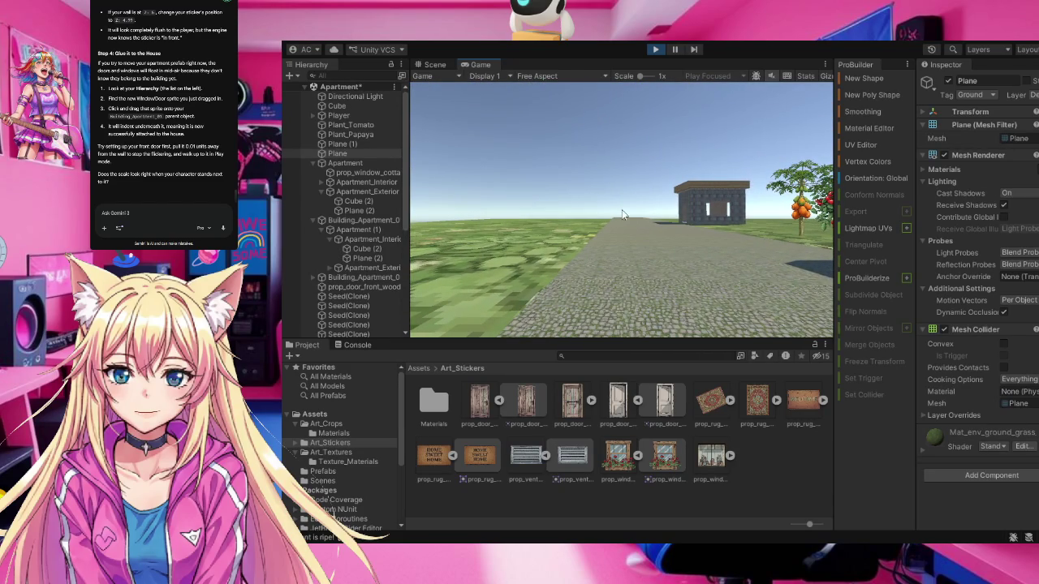
pyautogui.hotkey('ctrl', 'p')
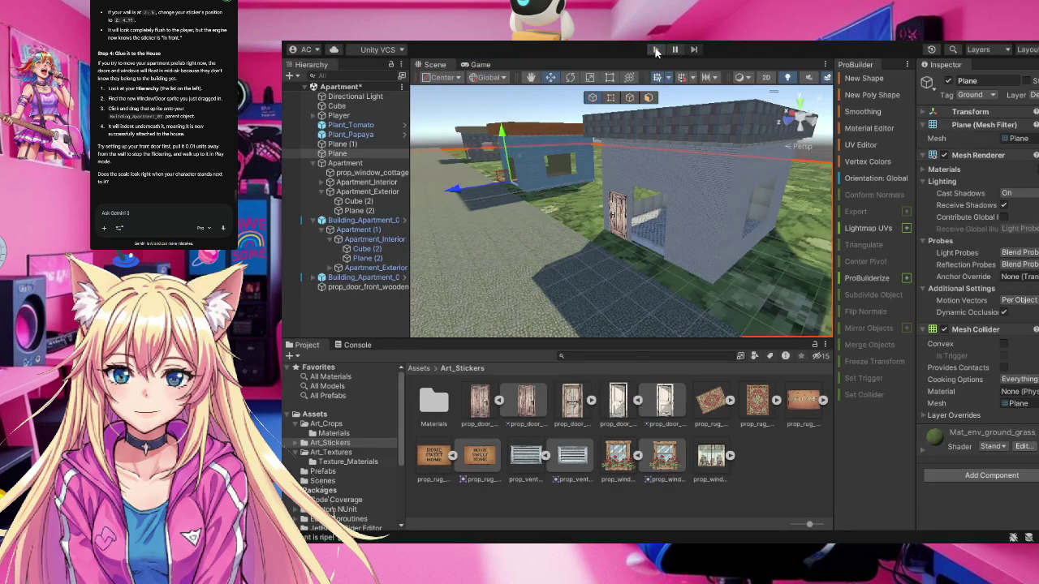